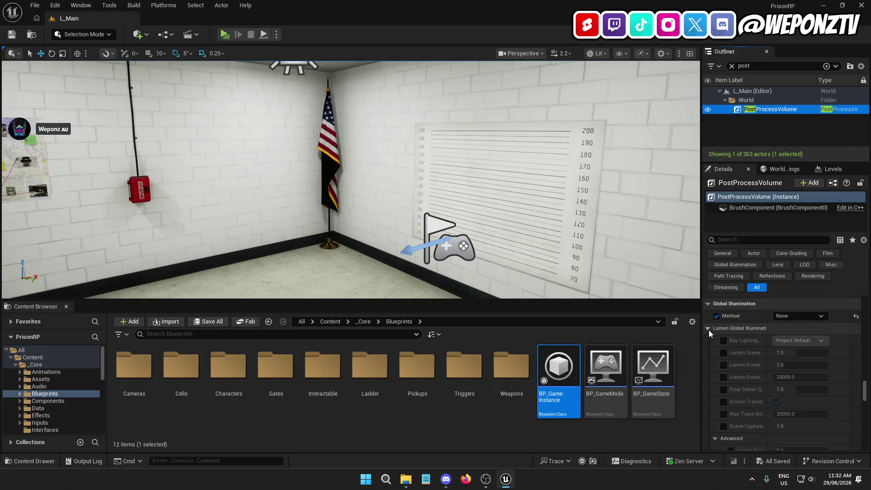
# Keep the global illumination method at None and collapse the Lumen Global Illumination settings.
pyautogui.click(708, 329)
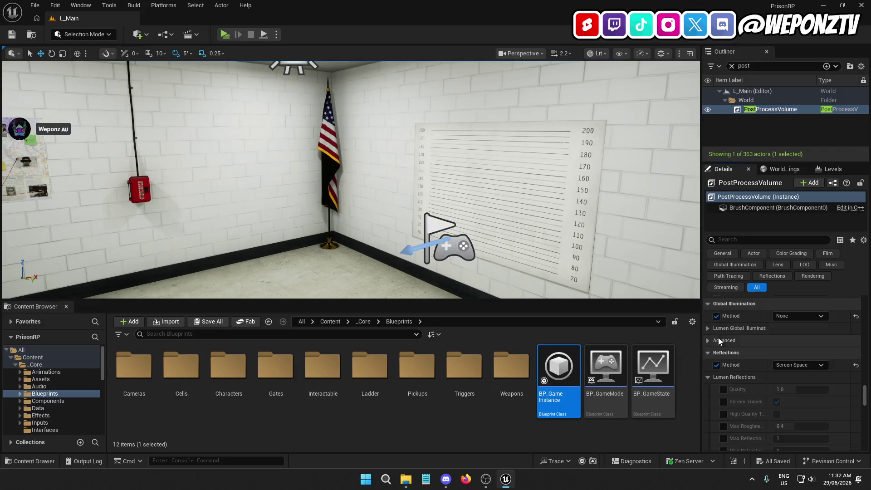
pyautogui.click(797, 317)
pyautogui.click(797, 319)
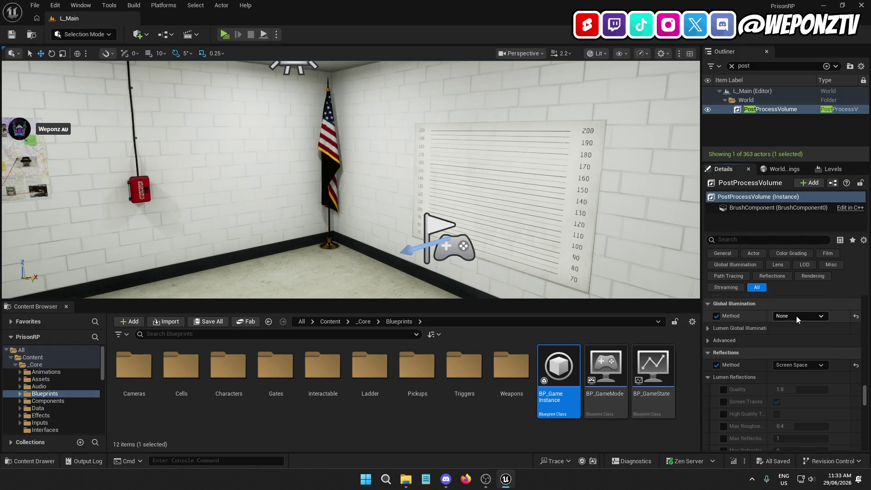
# Look around the menu room's doorway, wall cable, map wall and player start.
pyautogui.moveTo(349, 182)
pyautogui.mouseDown()
pyautogui.moveTo(272, 181)
pyautogui.moveTo(272, 118)
pyautogui.mouseUp()
pyautogui.moveTo(317, 141)
pyautogui.mouseDown()
pyautogui.moveTo(316, 132)
pyautogui.moveTo(317, 141)
pyautogui.mouseUp()
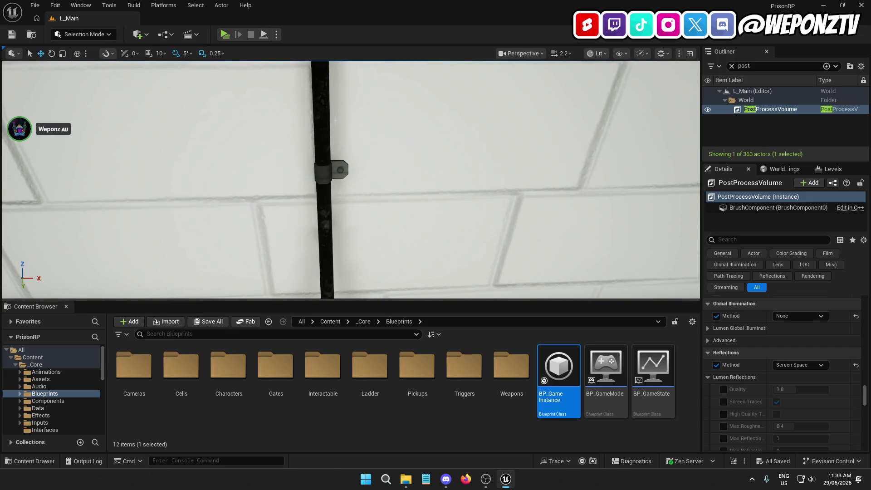
pyautogui.rightClick(350, 167)
pyautogui.moveTo(350, 167)
pyautogui.mouseDown()
pyautogui.moveTo(273, 167)
pyautogui.moveTo(290, 159)
pyautogui.mouseUp()
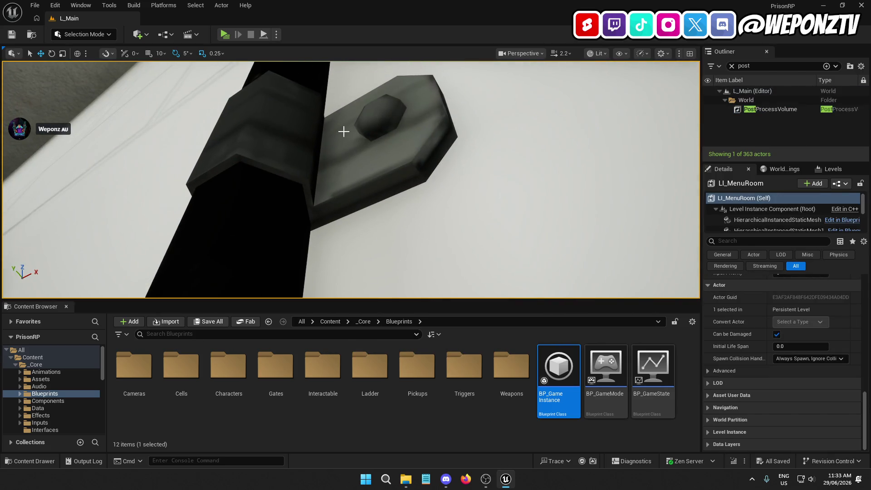
pyautogui.moveTo(344, 131); pyautogui.dragTo(343, 163)
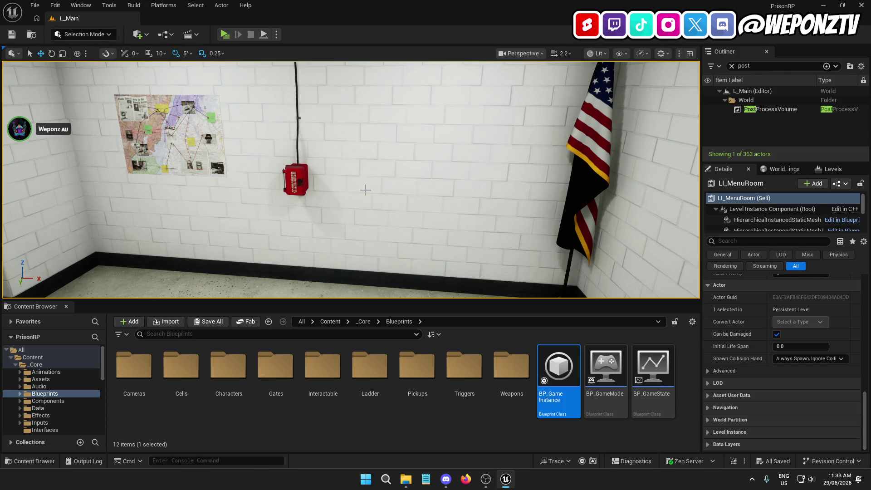
pyautogui.moveTo(349, 155); pyautogui.dragTo(349, 155)
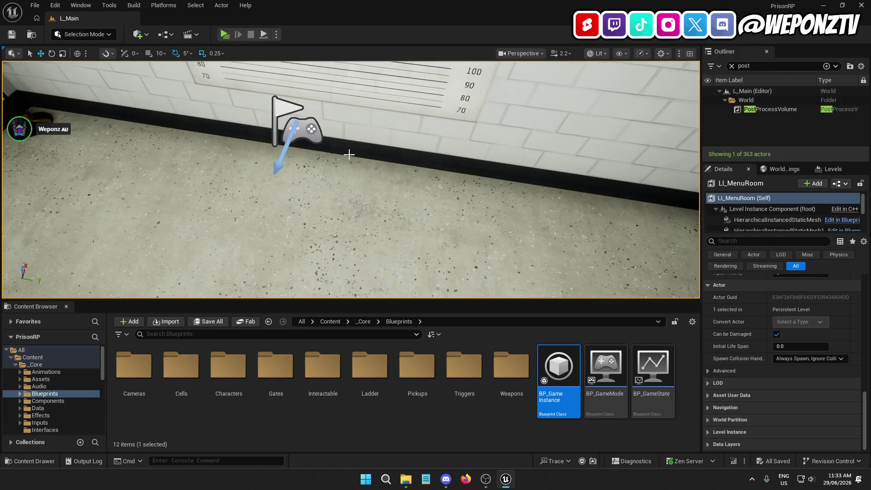
# Open BP_MenuCharacter from Characters > Player, select its camera, then test-play from L_Main.
pyautogui.doubleClick(233, 368)
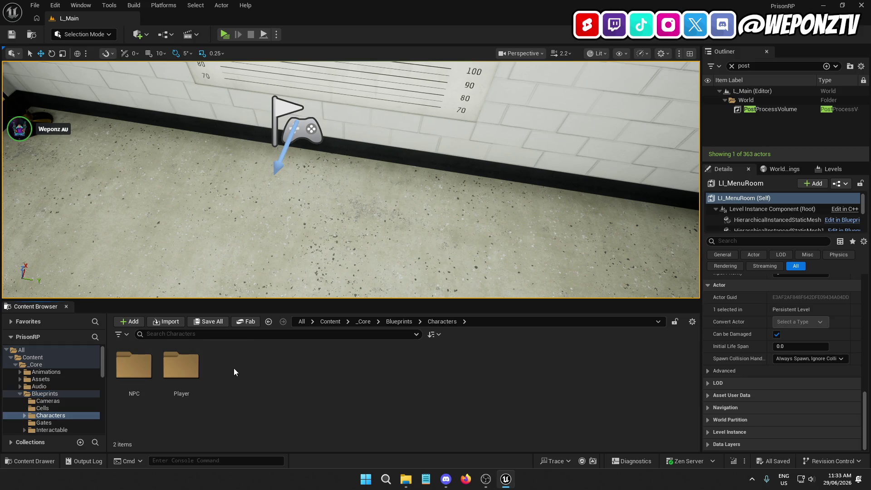
pyautogui.doubleClick(181, 365)
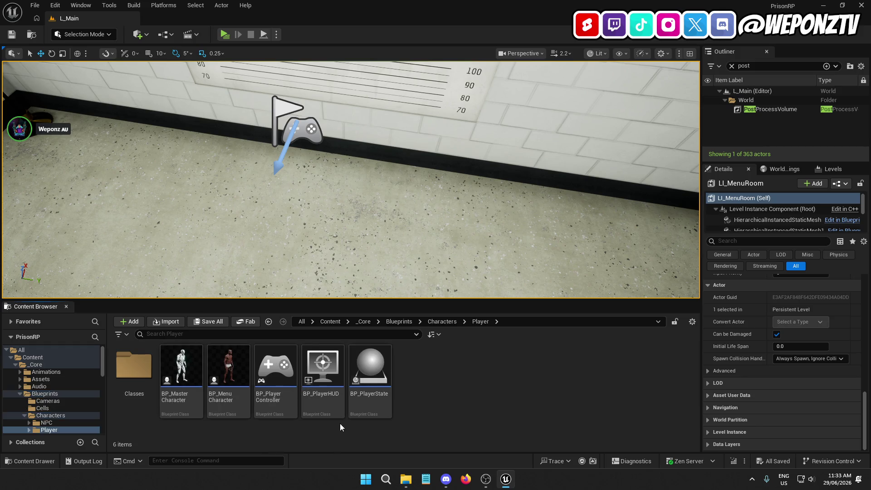
pyautogui.doubleClick(224, 377)
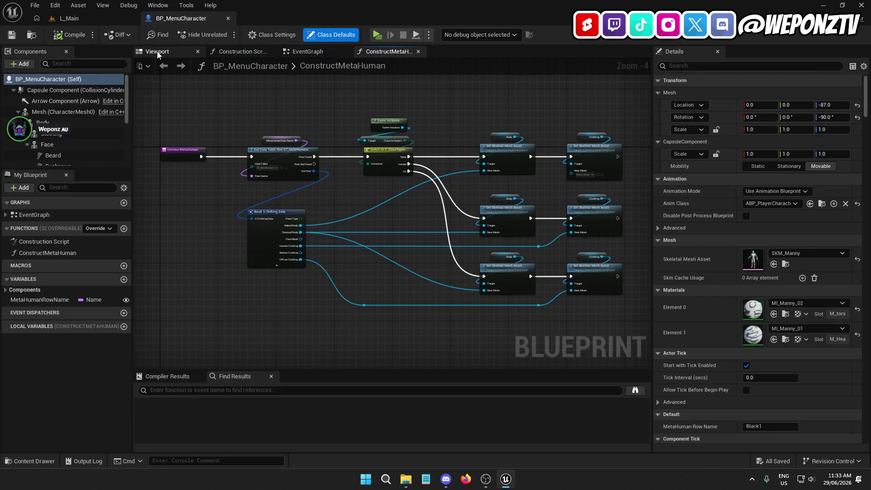
pyautogui.click(161, 54)
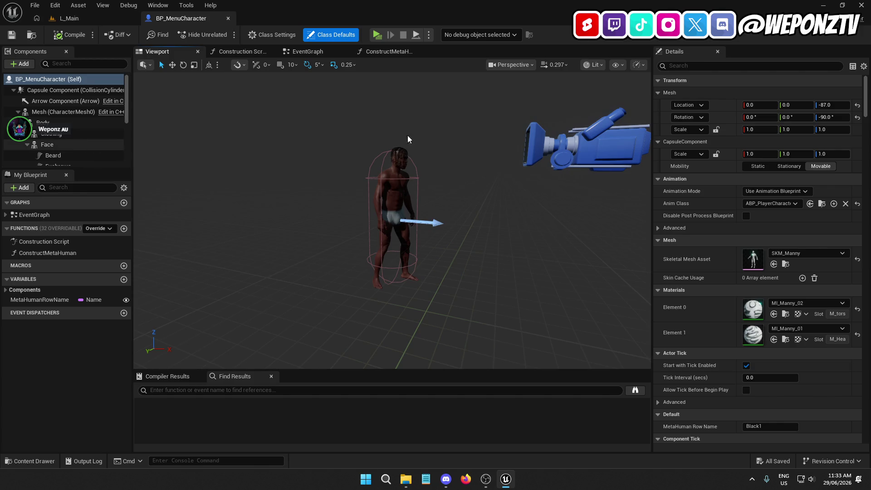
pyautogui.click(556, 150)
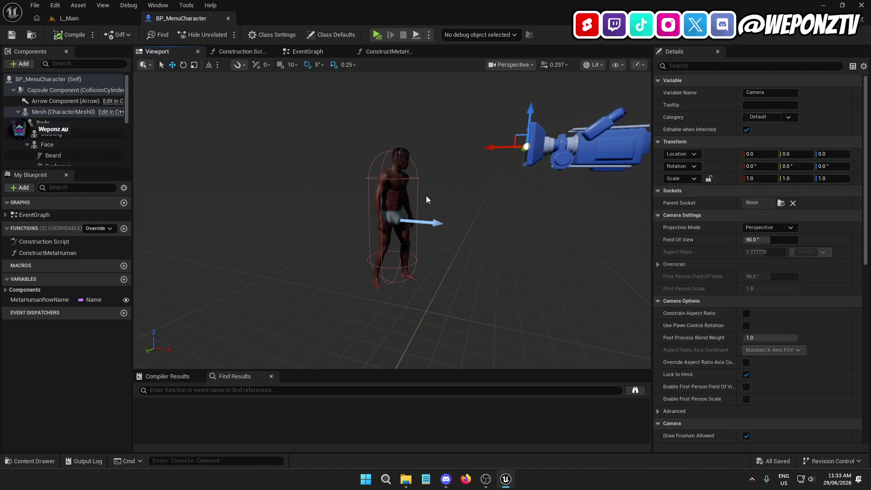
pyautogui.click(69, 18)
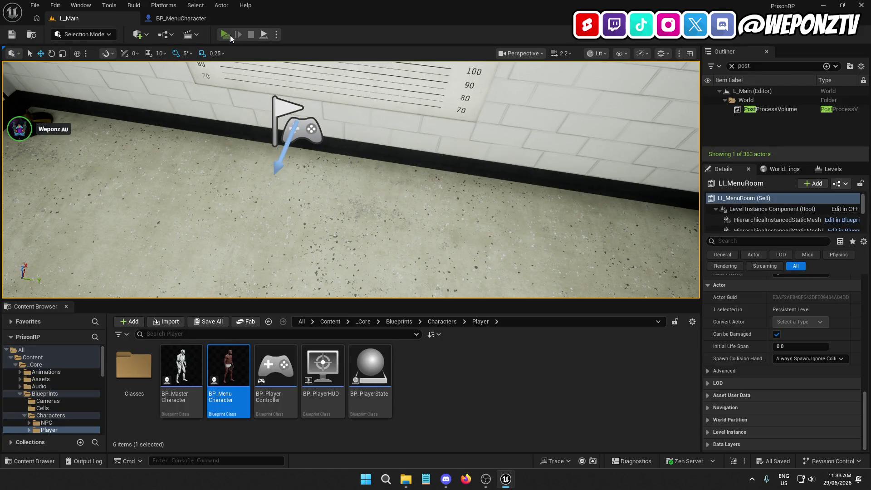
pyautogui.click(241, 39)
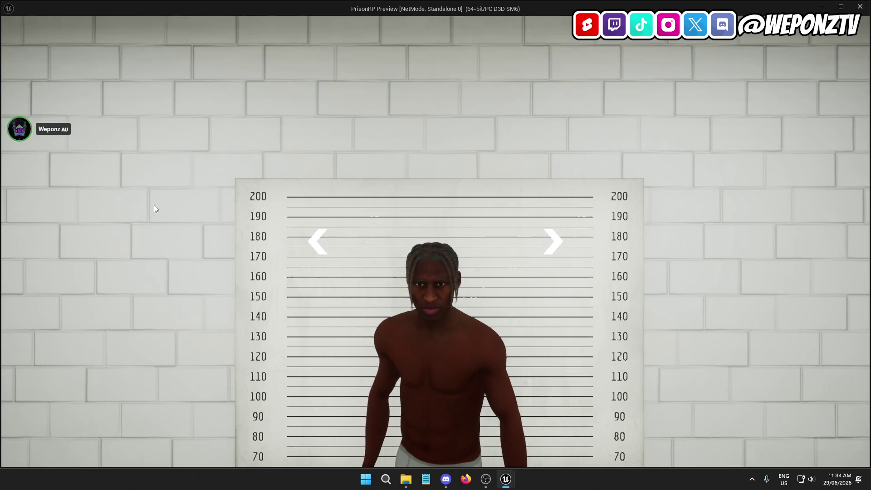
pyautogui.press('Escape')
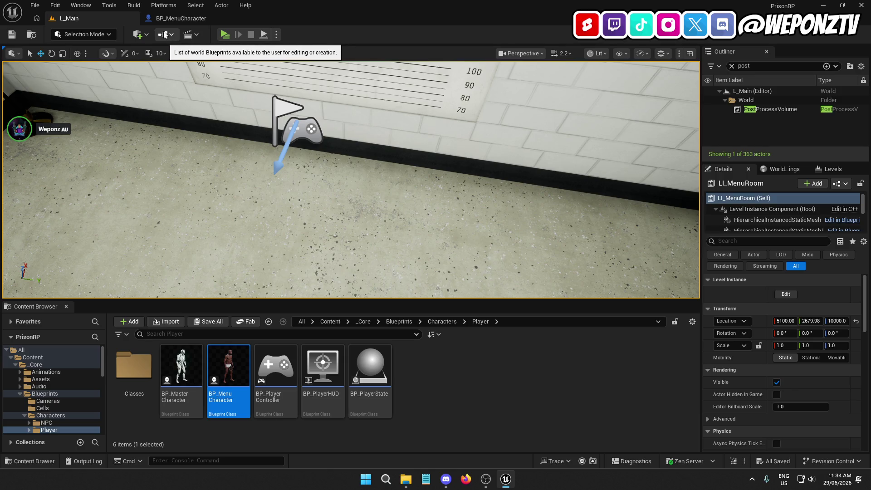
pyautogui.scroll(-2, 780, 209)
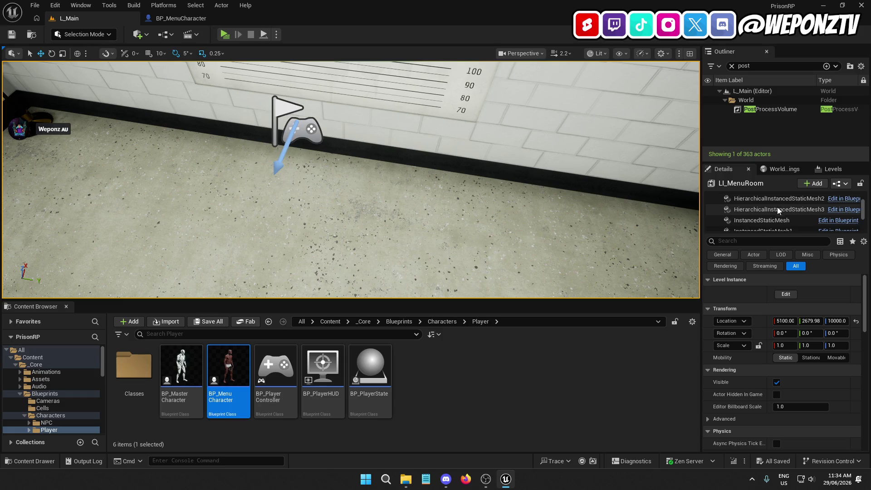
pyautogui.scroll(2, 785, 202)
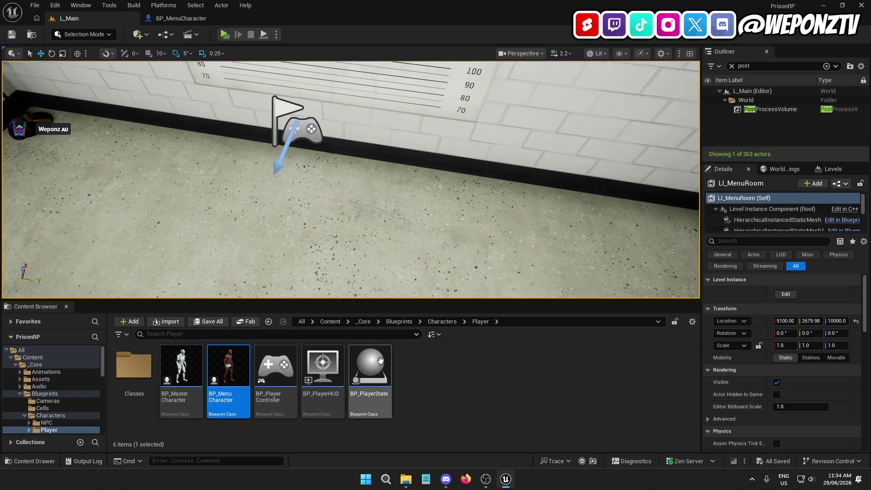
pyautogui.click(181, 19)
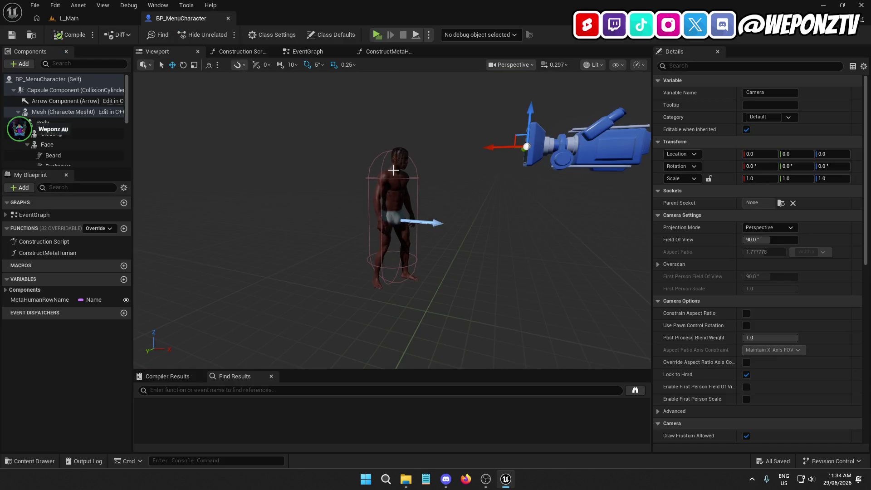
pyautogui.click(68, 18)
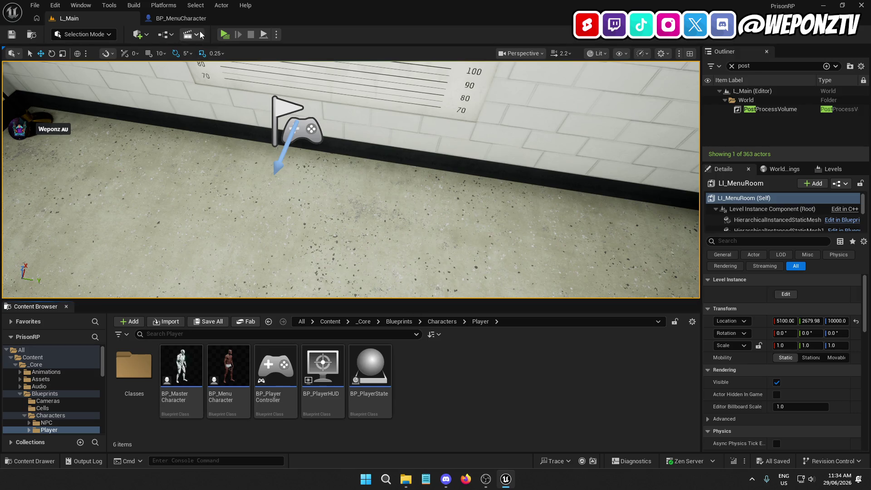
pyautogui.click(191, 20)
pyautogui.click(20, 64)
pyautogui.write('scre')
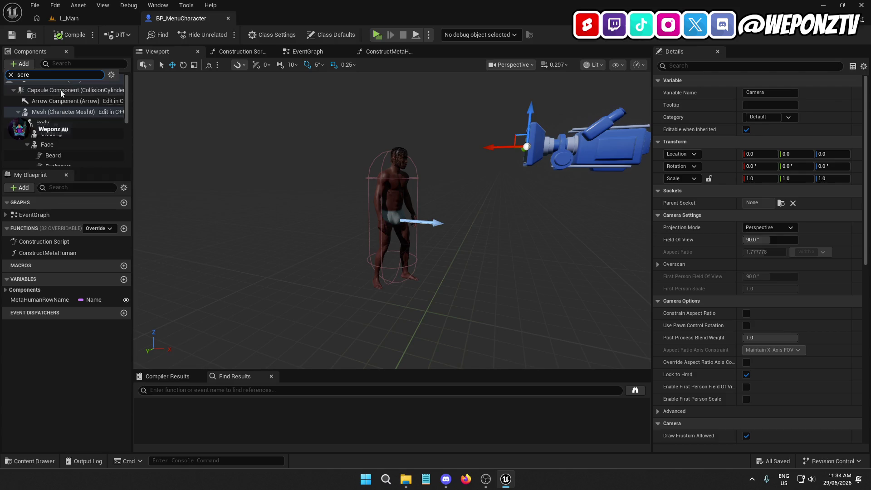
pyautogui.doubleClick(23, 74)
pyautogui.press('BackSpace')
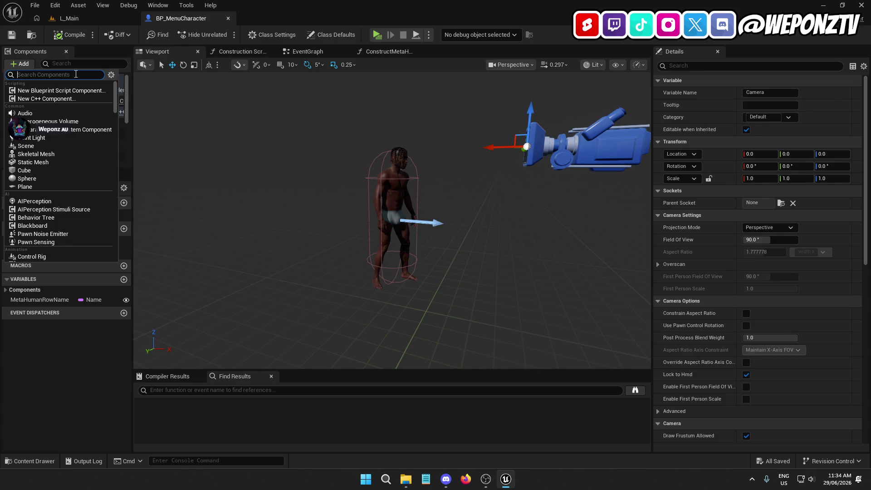
pyautogui.click(68, 18)
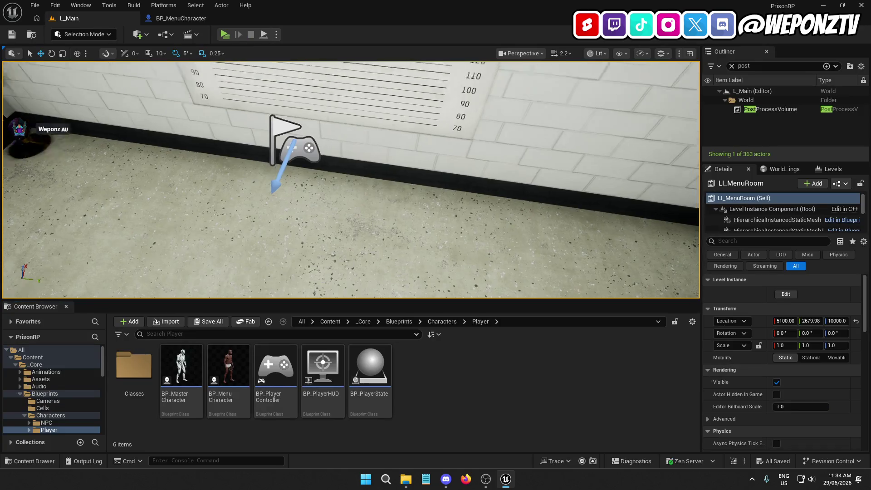
pyautogui.scroll(5, 229, 296)
pyautogui.scroll(-2, 229, 296)
pyautogui.moveTo(229, 296); pyautogui.dragTo(159, 288)
pyautogui.doubleClick(228, 367)
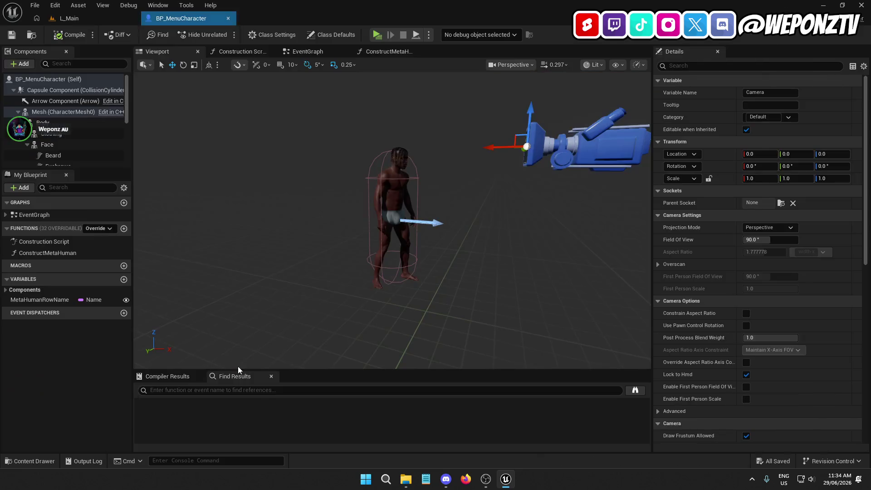
pyautogui.scroll(5, 386, 236)
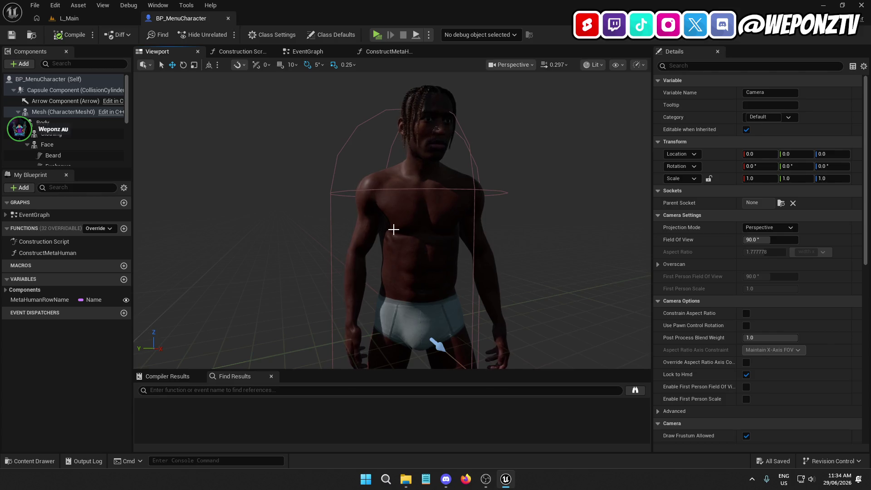
pyautogui.click(413, 131)
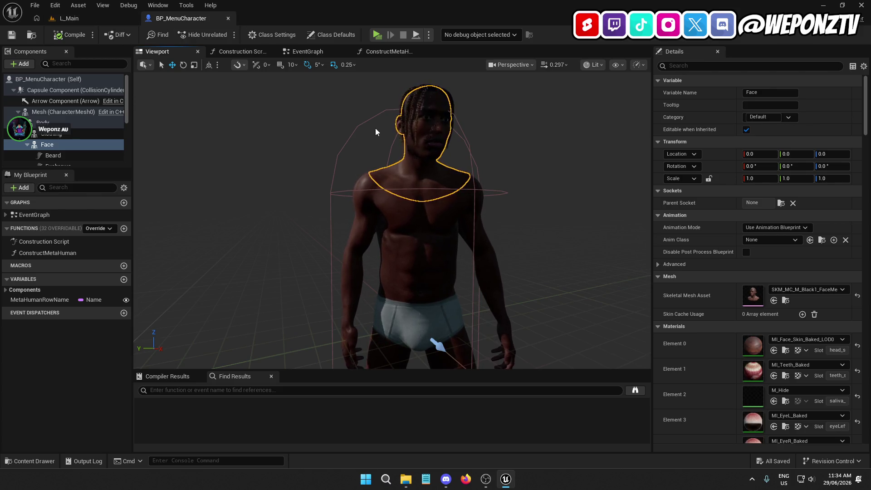
pyautogui.click(350, 101)
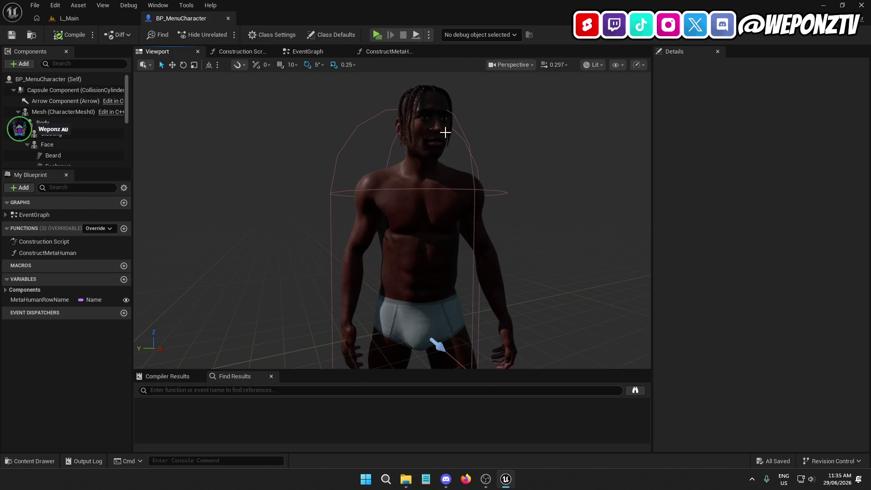
pyautogui.click(69, 18)
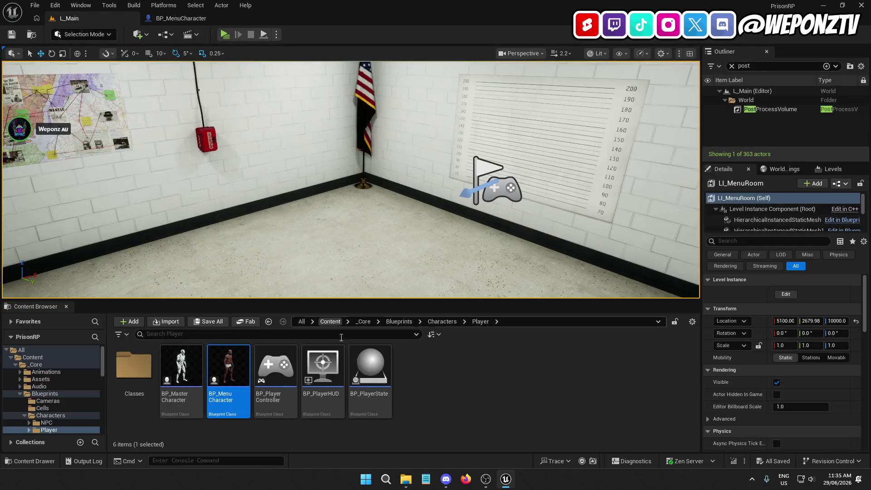
# Go from _Core up to Content and into QAPoliceStation > Meshes > Props.
pyautogui.click(367, 323)
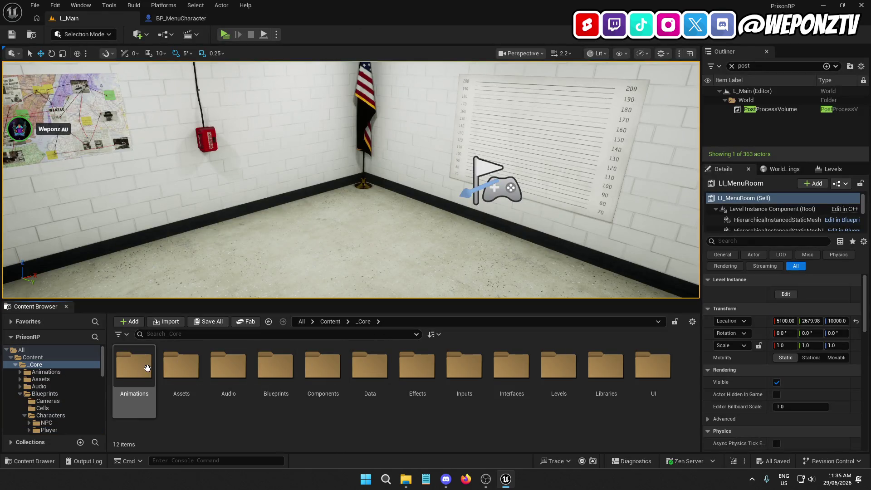
pyautogui.click(330, 321)
pyautogui.scroll(-2, 565, 379)
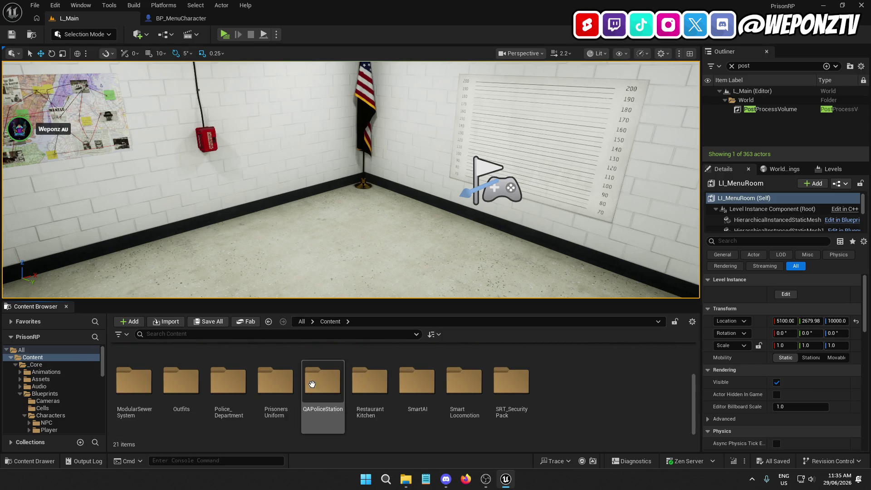
pyautogui.doubleClick(323, 376)
pyautogui.doubleClick(229, 366)
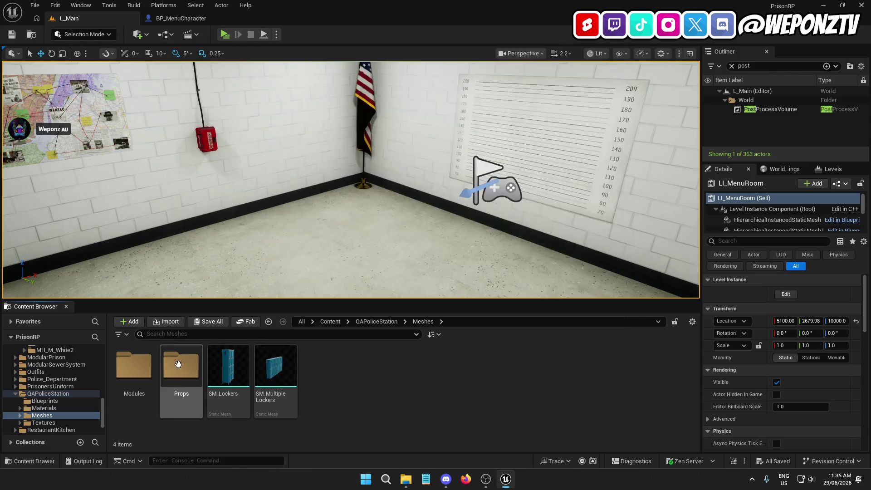
pyautogui.click(188, 363)
pyautogui.doubleClick(188, 363)
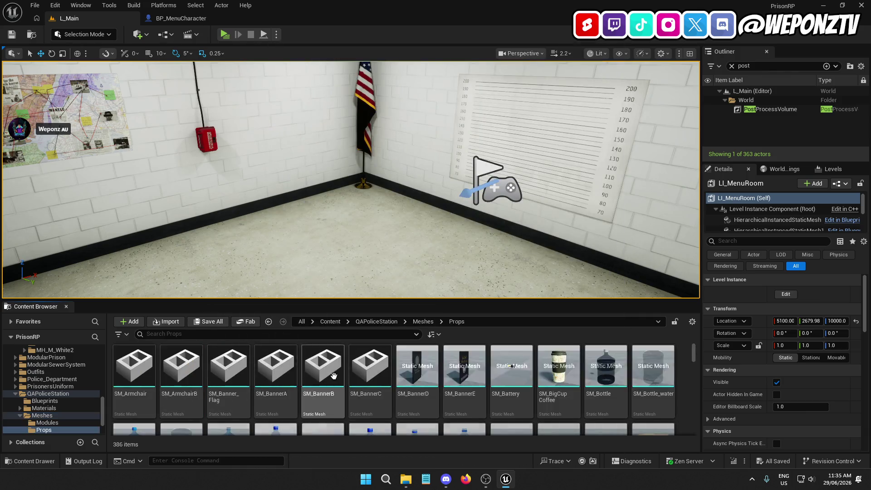
# Scroll to the locker meshes and drag SM_LockerRooms into the level.
pyautogui.scroll(-5, 495, 362)
pyautogui.scroll(-6, 495, 362)
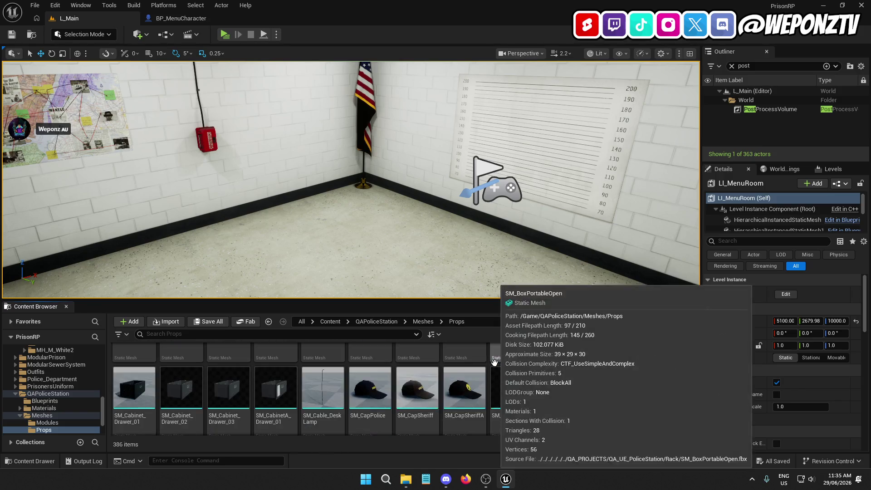
pyautogui.scroll(-8, 501, 360)
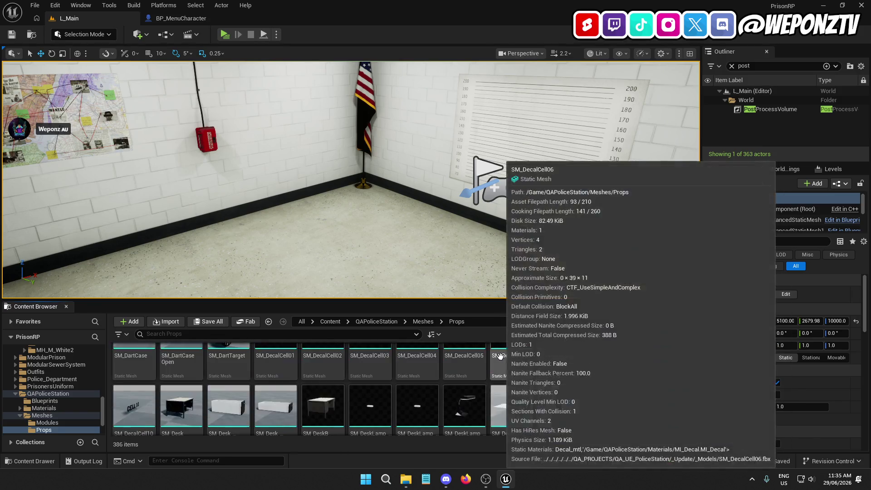
pyautogui.scroll(-8, 508, 358)
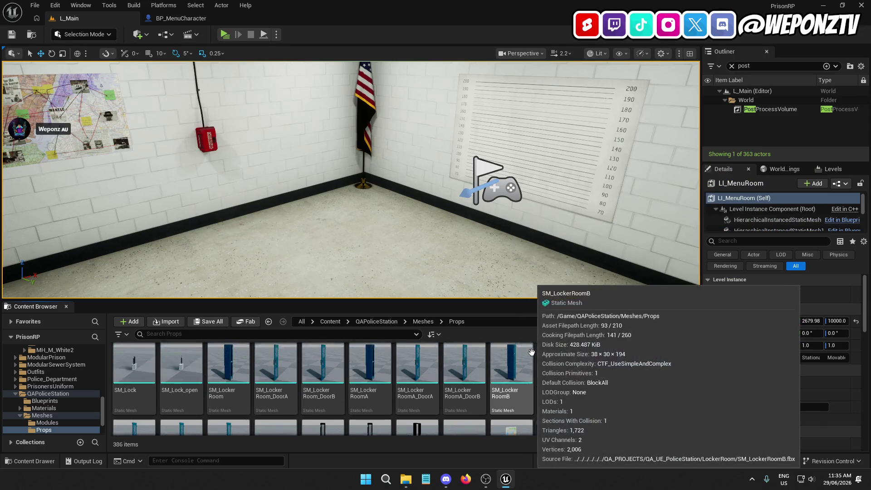
pyautogui.scroll(1, 524, 358)
pyautogui.moveTo(607, 388)
pyautogui.mouseDown()
pyautogui.moveTo(593, 270)
pyautogui.moveTo(613, 294)
pyautogui.mouseUp()
# Set the locker's Z rotation to 180, frame it, save L_Main and minimize the editor.
pyautogui.click(839, 303)
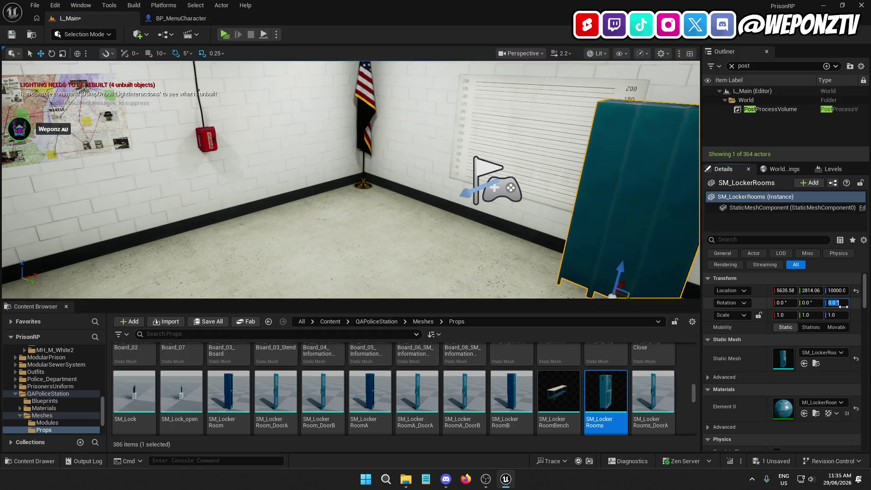
pyautogui.write('1')
pyautogui.write('0')
pyautogui.press('Return')
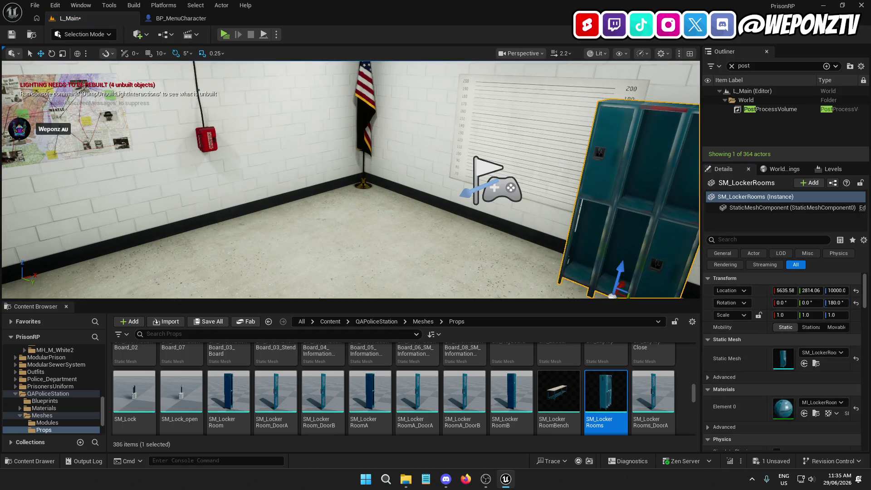
pyautogui.press('f')
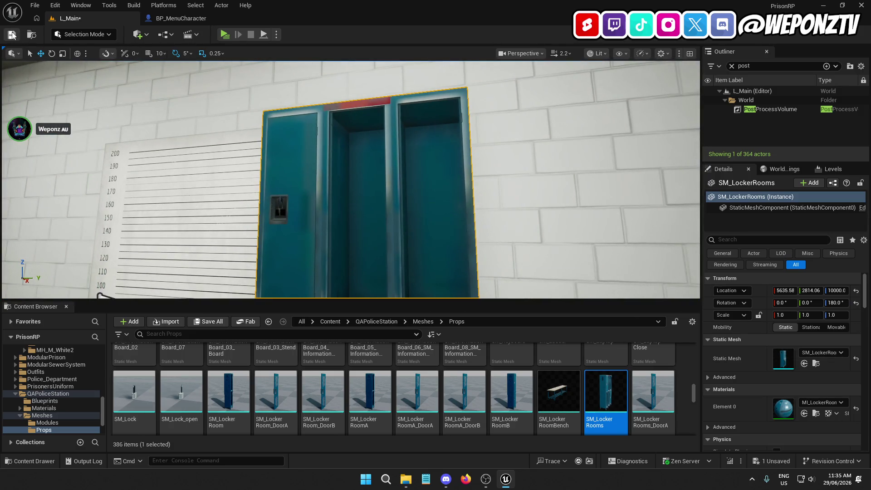
pyautogui.hotkey('ctrl', 's')
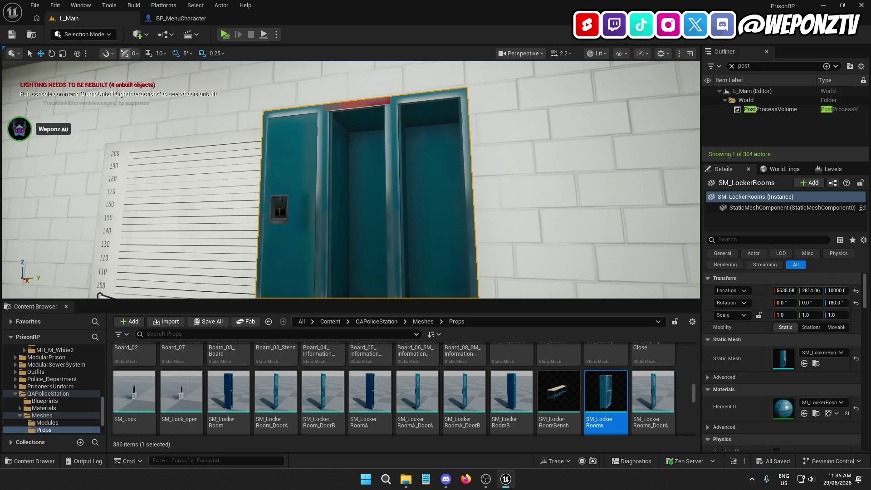
pyautogui.click(823, 5)
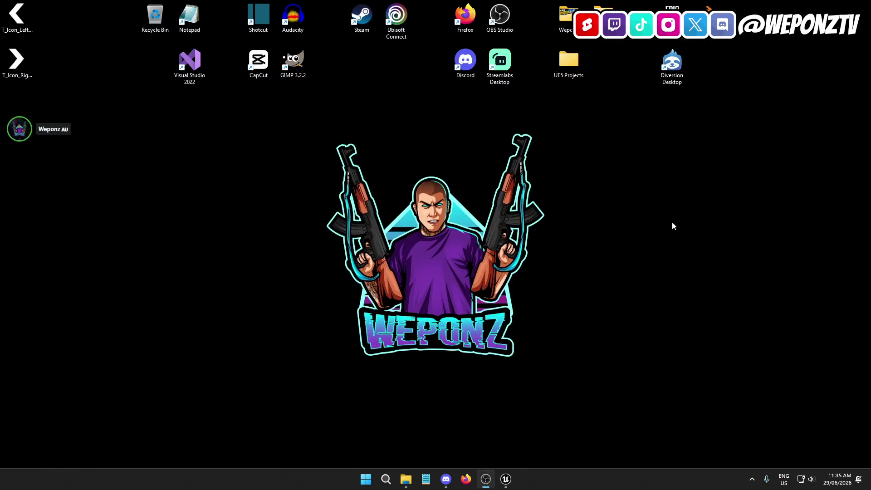
# Restore and close the Unreal editor, launch the Epic Games Launcher and move it top-left.
pyautogui.click(505, 480)
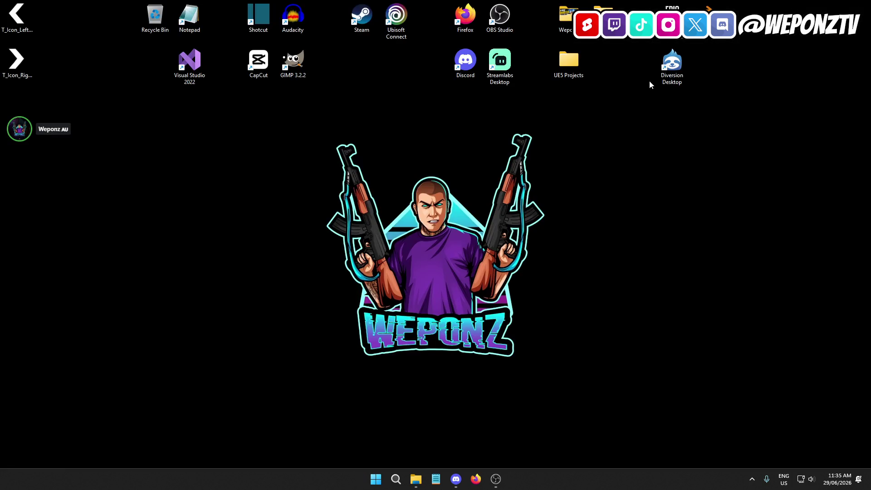
pyautogui.doubleClick(672, 7)
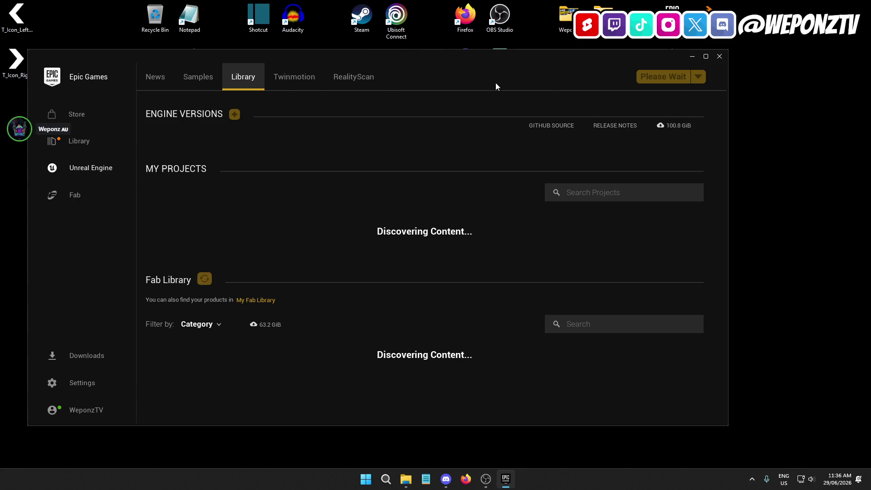
pyautogui.moveTo(431, 64); pyautogui.dragTo(2, 56)
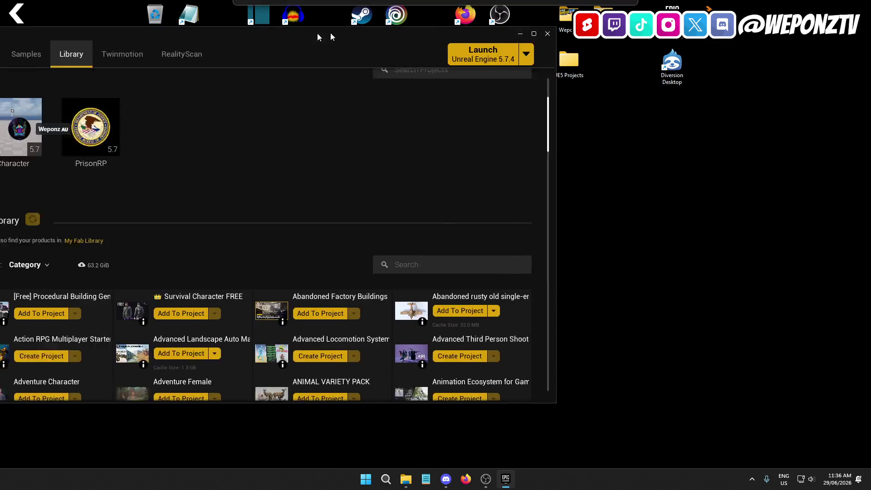
# Search 'police' and add QA Police Station to PrisonRP, overwriting existing files.
pyautogui.write('police')
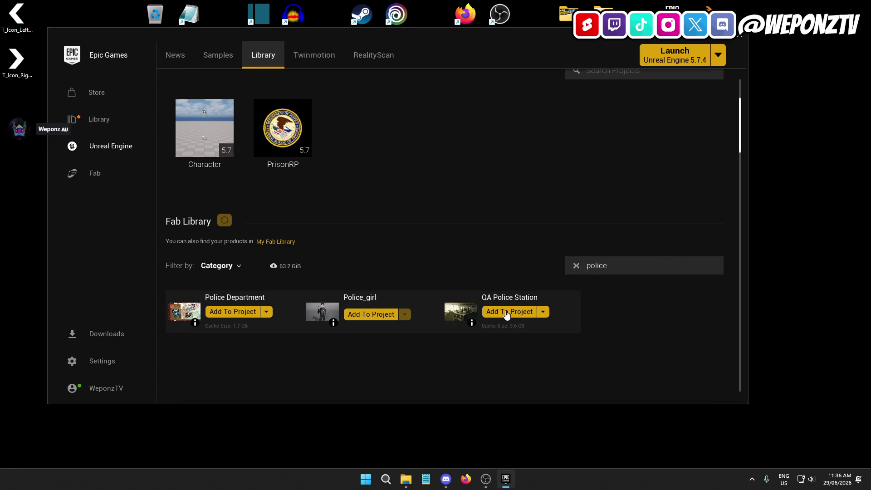
pyautogui.click(507, 313)
pyautogui.click(376, 173)
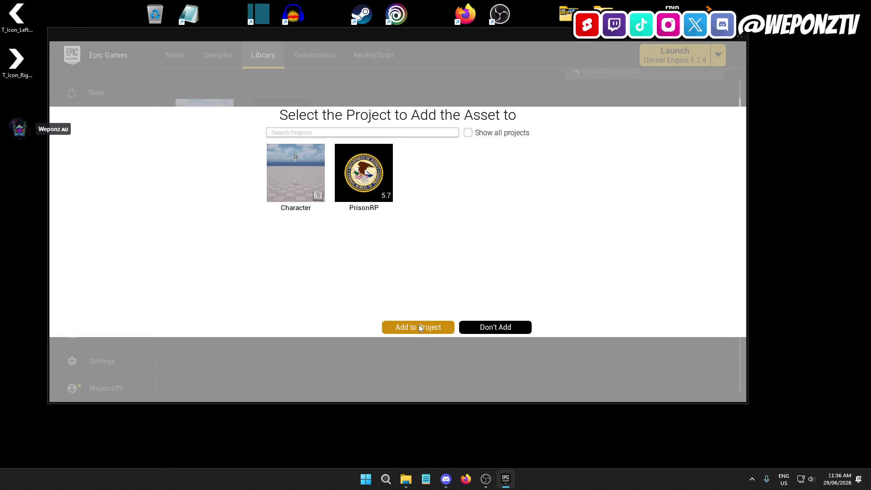
pyautogui.click(420, 327)
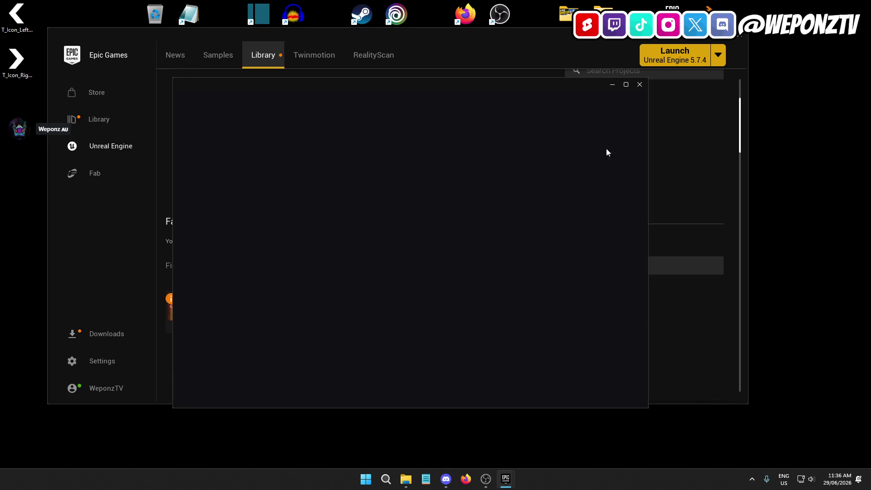
pyautogui.click(464, 275)
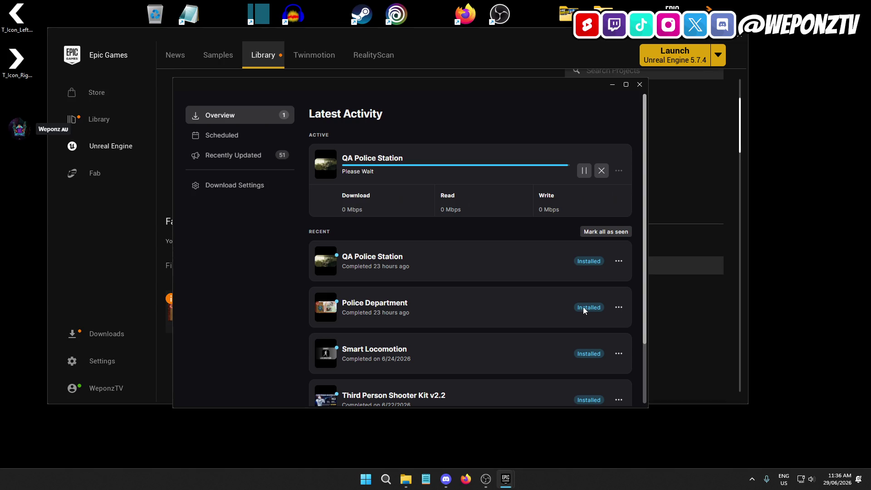
# Close the Downloads overview and the launcher, then open the UE5 Projects folder.
pyautogui.click(640, 85)
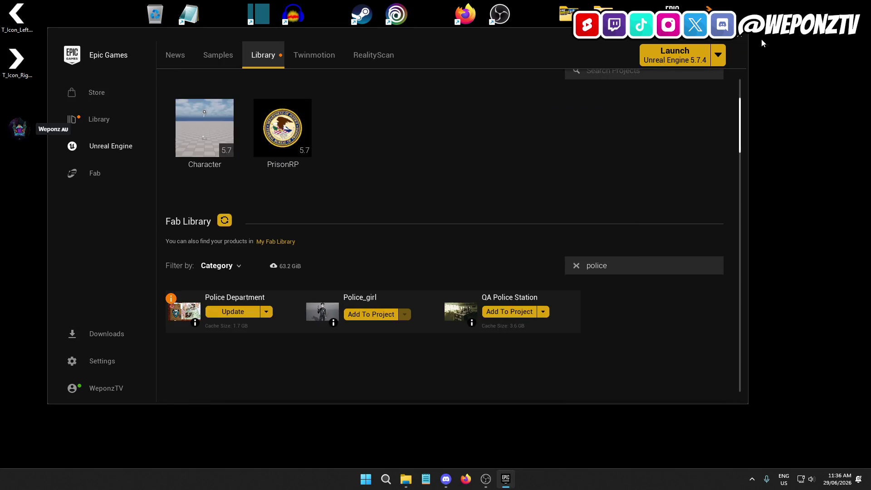
pyautogui.click(738, 38)
pyautogui.doubleClick(581, 65)
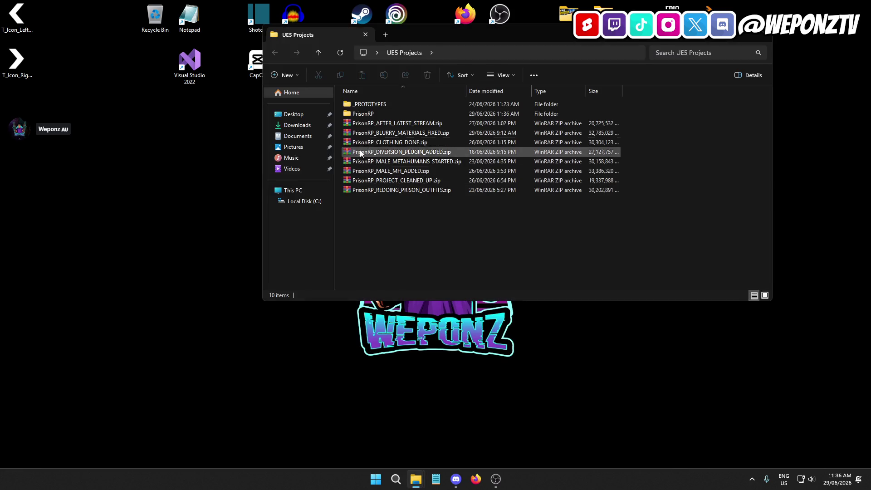
# Open the PrisonRP folder and launch PrisonRP.uproject.
pyautogui.doubleClick(392, 114)
pyautogui.doubleClick(407, 190)
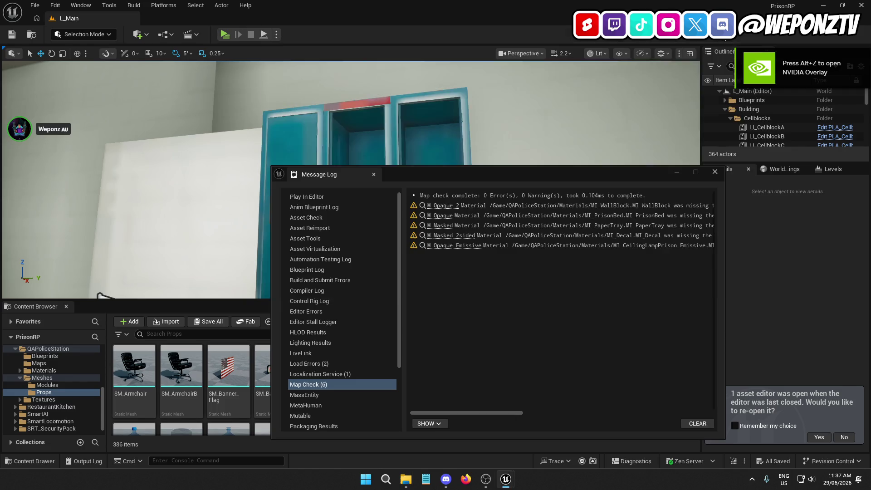
# Dismiss the Message Log, inspect the locker tops and padlock, then open QAPoliceStation > Maps.
pyautogui.click(677, 173)
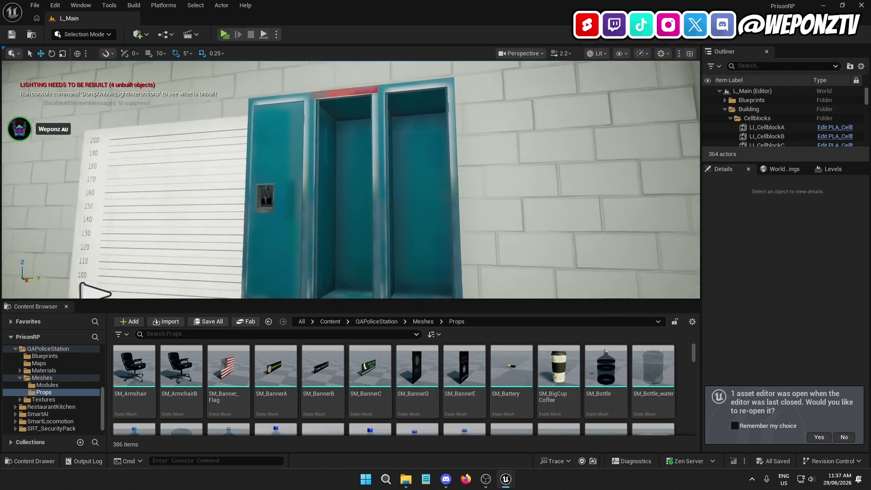
pyautogui.moveTo(349, 181)
pyautogui.mouseDown()
pyautogui.moveTo(290, 217)
pyautogui.moveTo(345, 208)
pyautogui.mouseUp()
pyautogui.moveTo(490, 176)
pyautogui.mouseDown()
pyautogui.moveTo(490, 159)
pyautogui.moveTo(490, 176)
pyautogui.mouseUp()
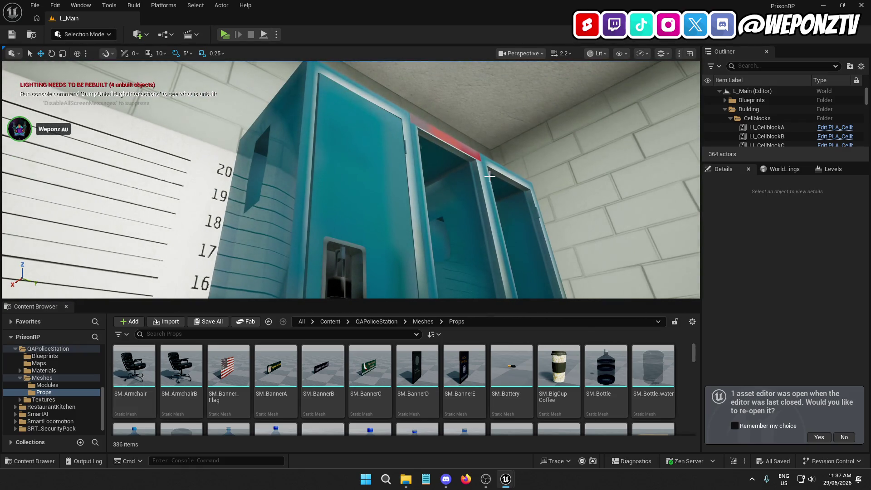
pyautogui.moveTo(504, 198); pyautogui.dragTo(503, 236)
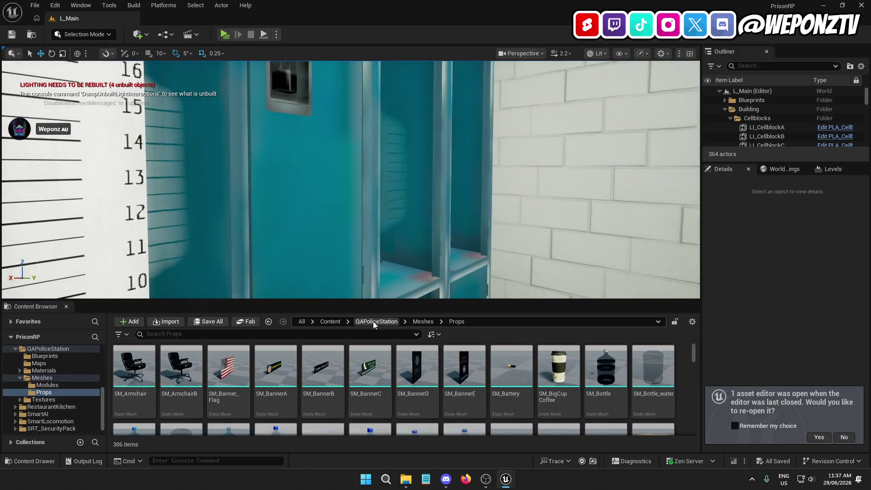
pyautogui.click(376, 321)
pyautogui.doubleClick(181, 364)
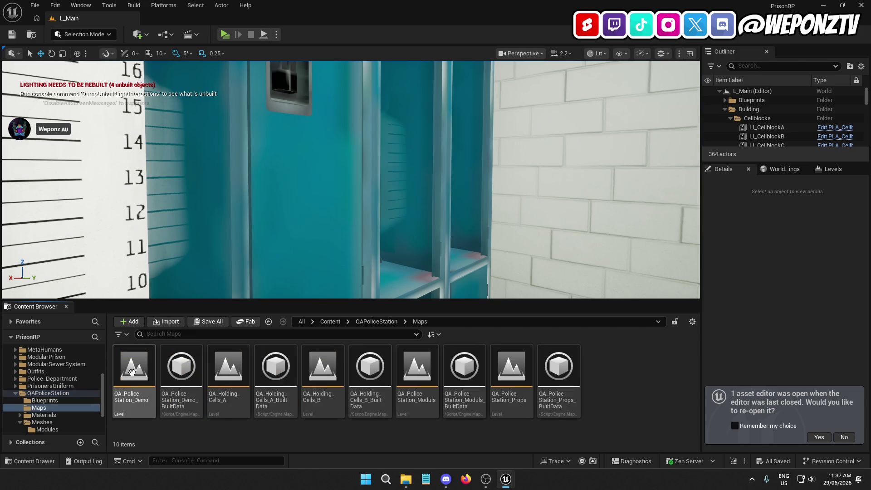
# Load the QA_Holding_Cells_B level, then the OA_PoliceStation_Demo level.
pyautogui.doubleClick(322, 368)
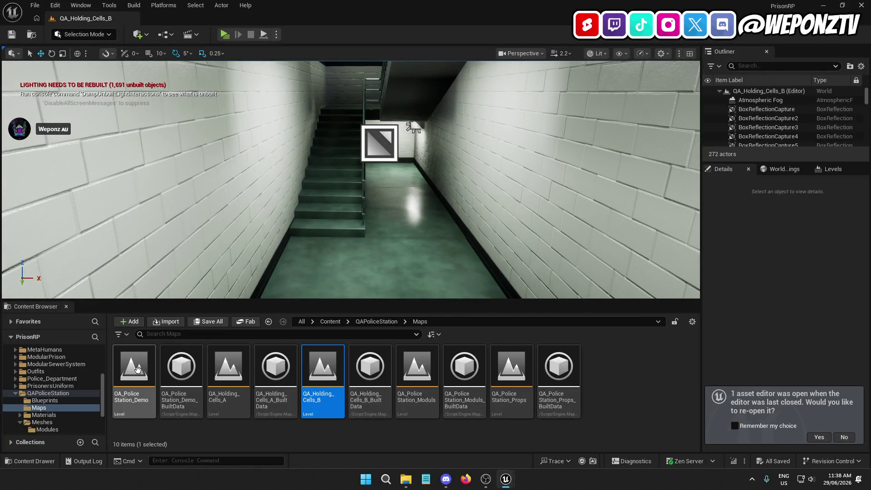
pyautogui.doubleClick(136, 369)
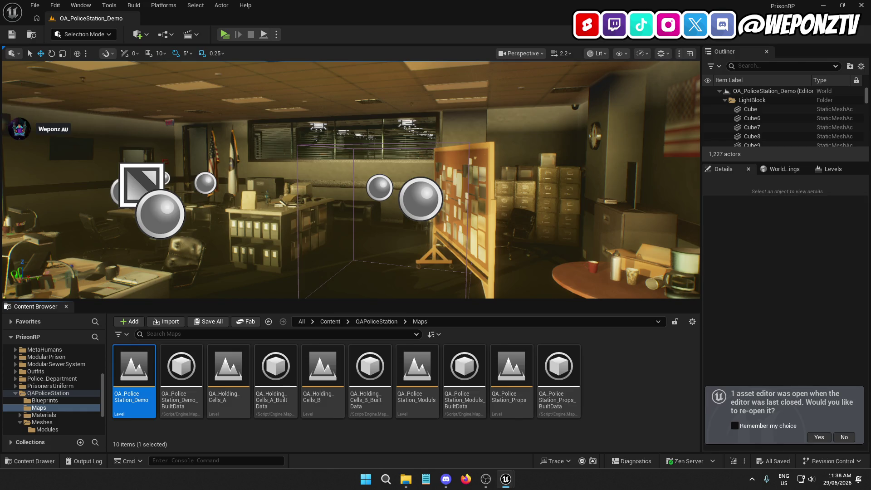
# Fly through the demo level to face the teal locker wall and select one locker.
pyautogui.moveTo(315, 192); pyautogui.dragTo(315, 192)
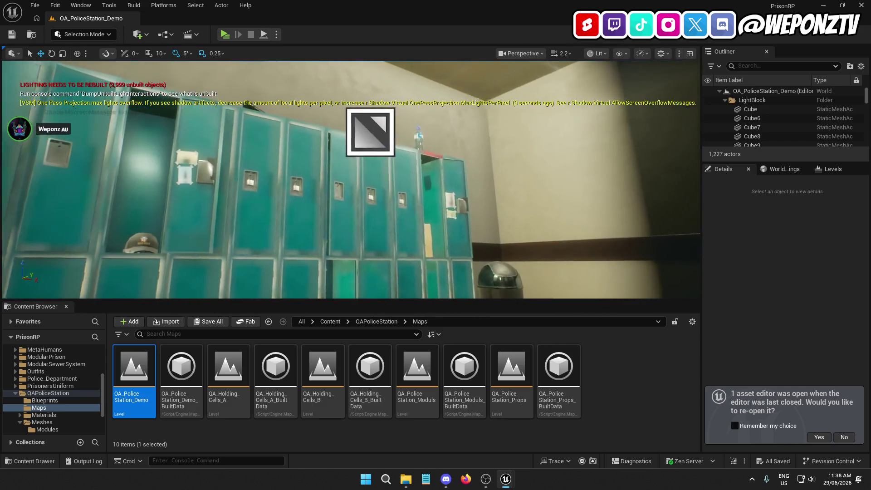
pyautogui.moveTo(421, 151); pyautogui.dragTo(421, 151)
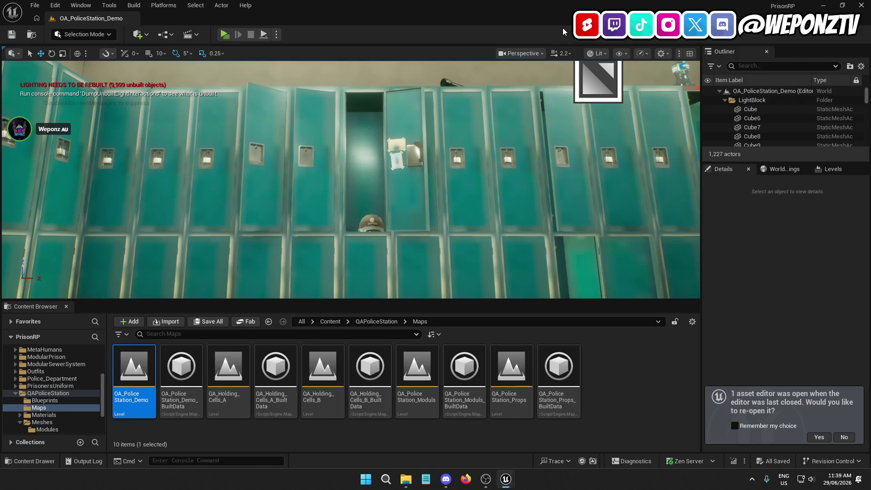
pyautogui.click(489, 135)
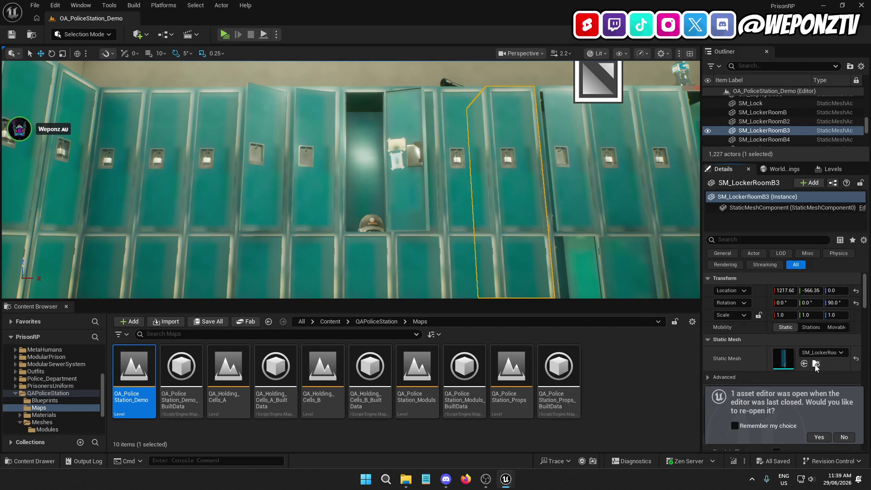
# Open the locker's SM_LockerRoomB mesh and show its MI_LockerRoom material instance in the Content Browser.
pyautogui.click(815, 363)
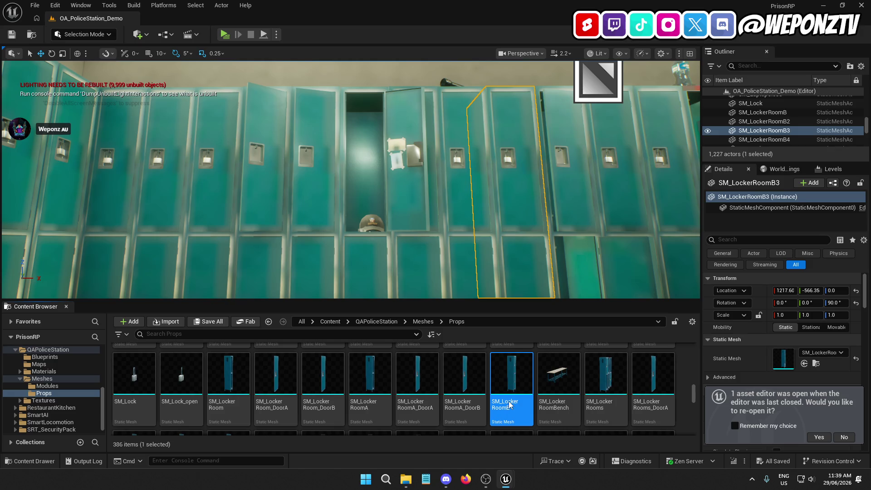
pyautogui.doubleClick(508, 401)
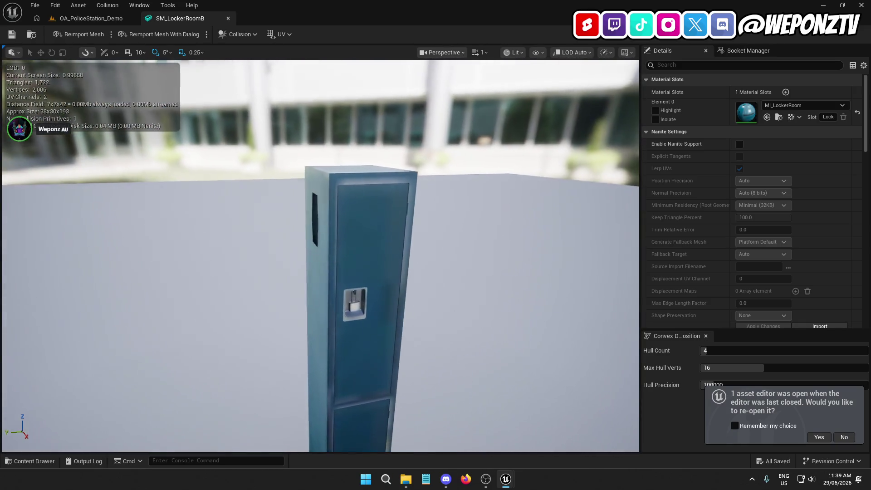
pyautogui.scroll(-10, 793, 228)
pyautogui.scroll(10, 791, 212)
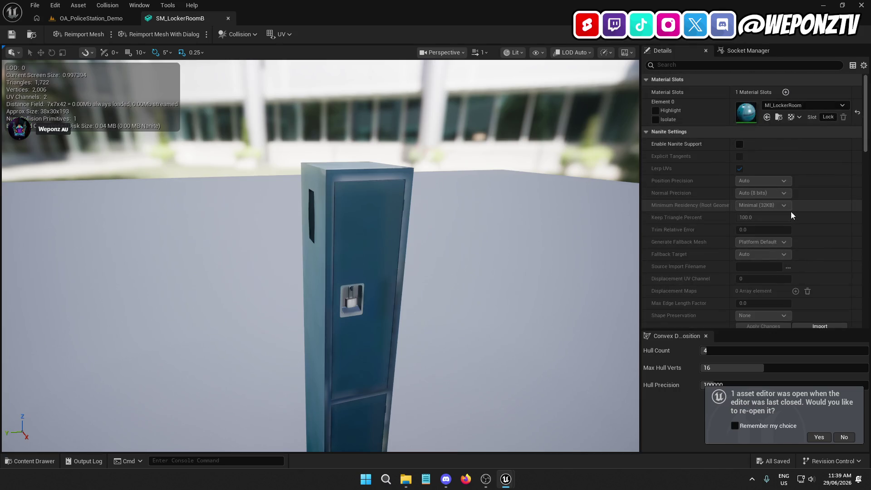
pyautogui.click(779, 117)
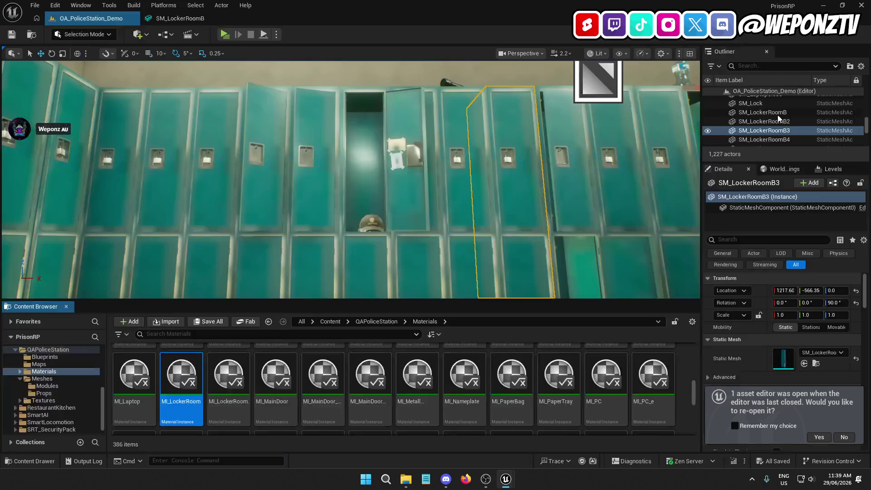
# Trace MI_LockerRoom to its parent M_Masked, confirm BaseColor uses T_CoatRack_bc, and open that texture.
pyautogui.doubleClick(174, 377)
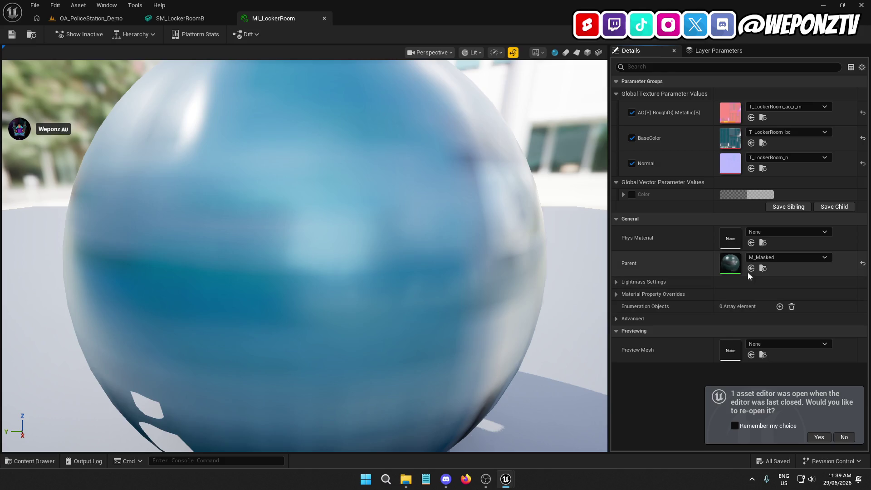
pyautogui.click(763, 269)
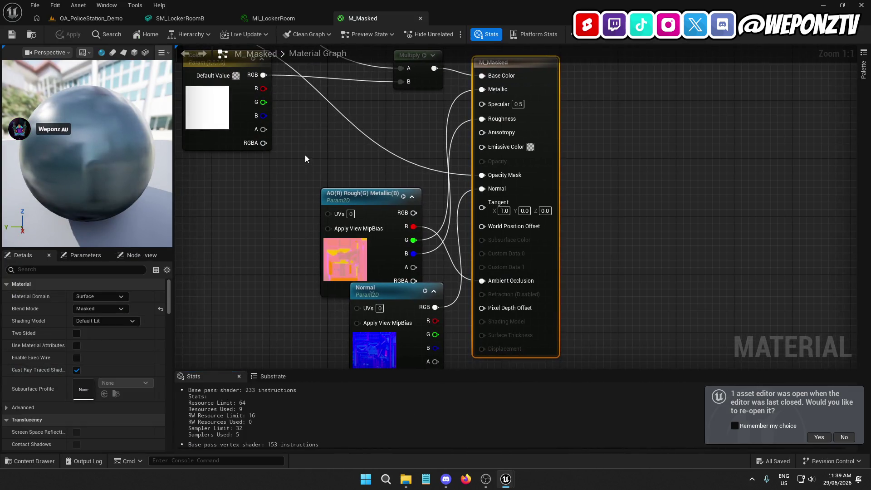
pyautogui.scroll(-1, 413, 200)
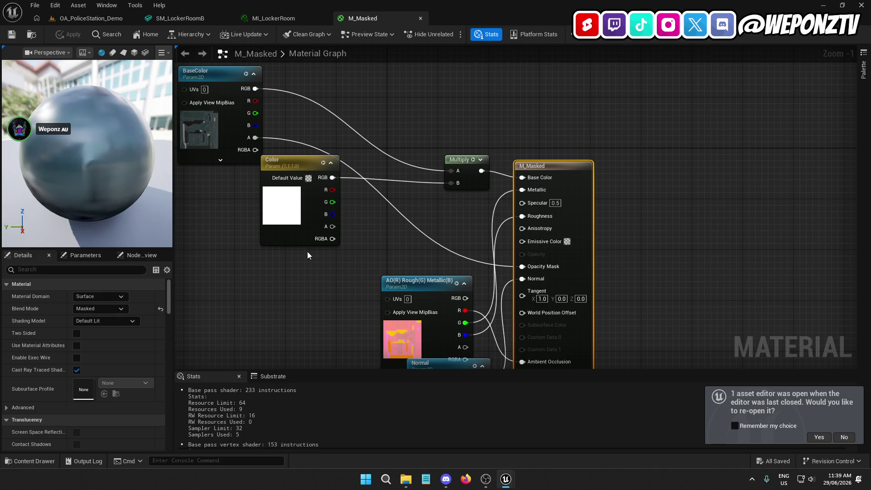
pyautogui.scroll(-2, 352, 146)
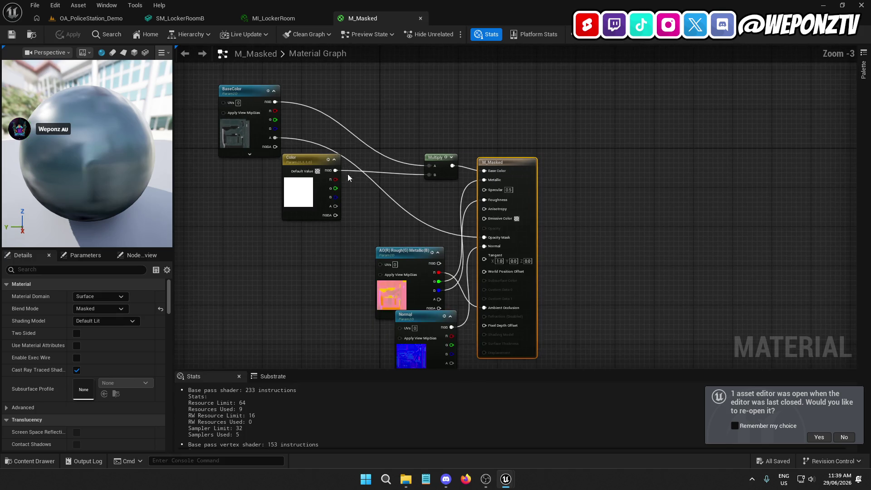
pyautogui.click(246, 132)
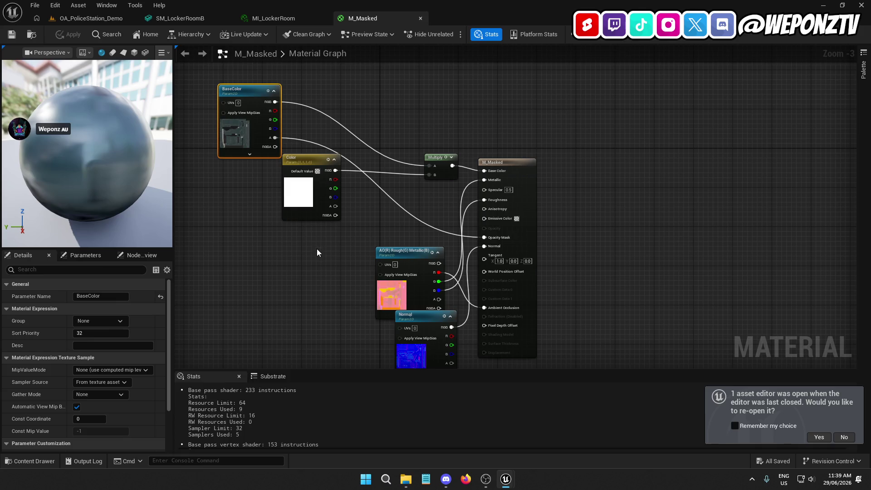
pyautogui.scroll(-3, 111, 358)
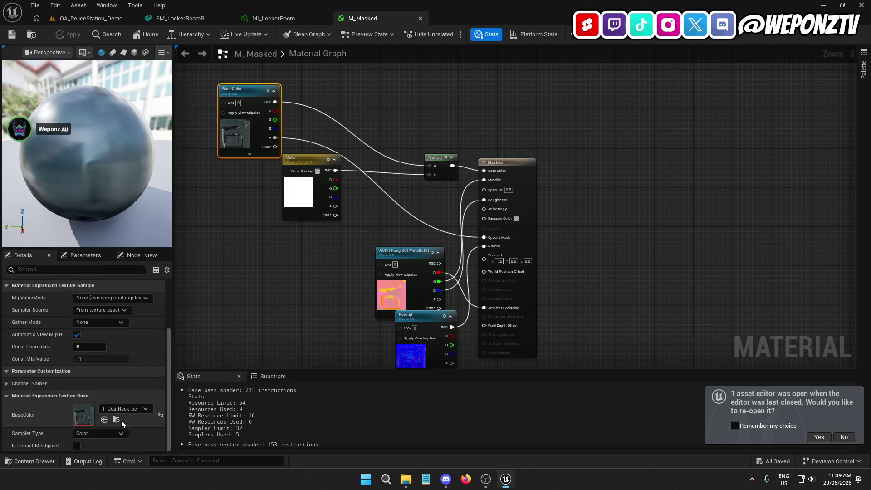
pyautogui.click(121, 420)
pyautogui.doubleClick(180, 381)
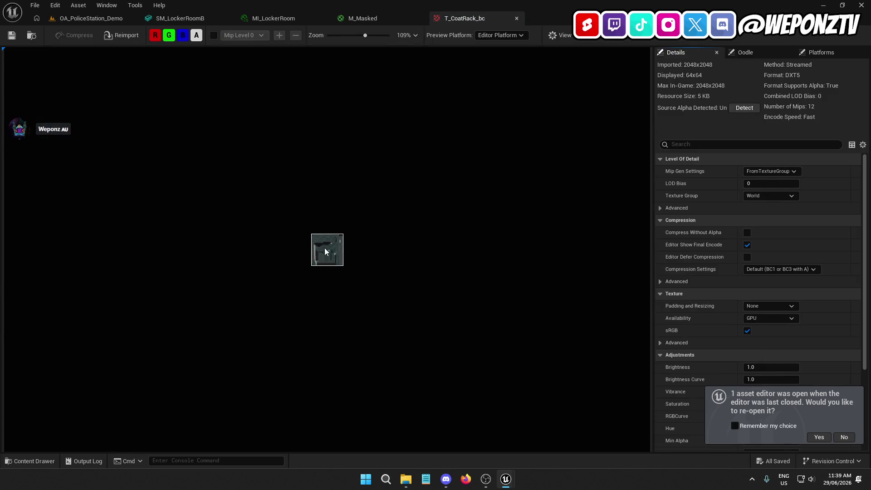
# Review T_CoatRack_bc's level-of-detail settings and its Oodle and Platforms tabs.
pyautogui.scroll(1, 338, 261)
pyautogui.scroll(-5, 740, 205)
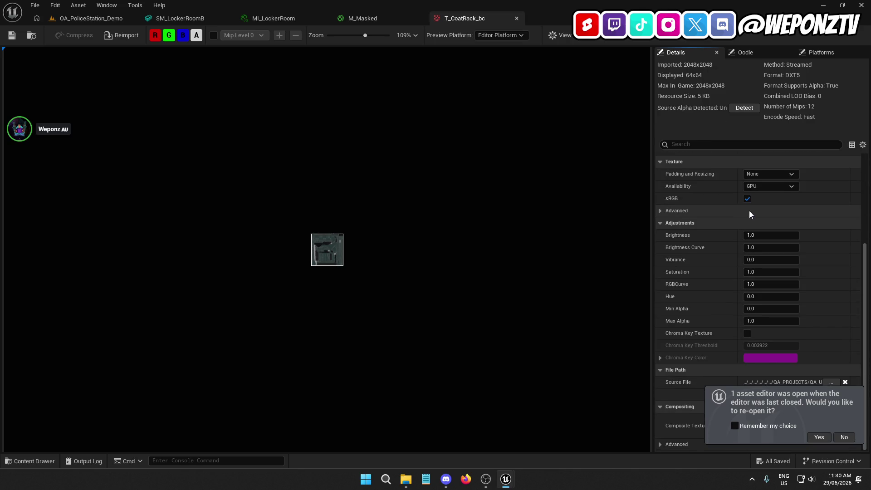
pyautogui.scroll(5, 750, 211)
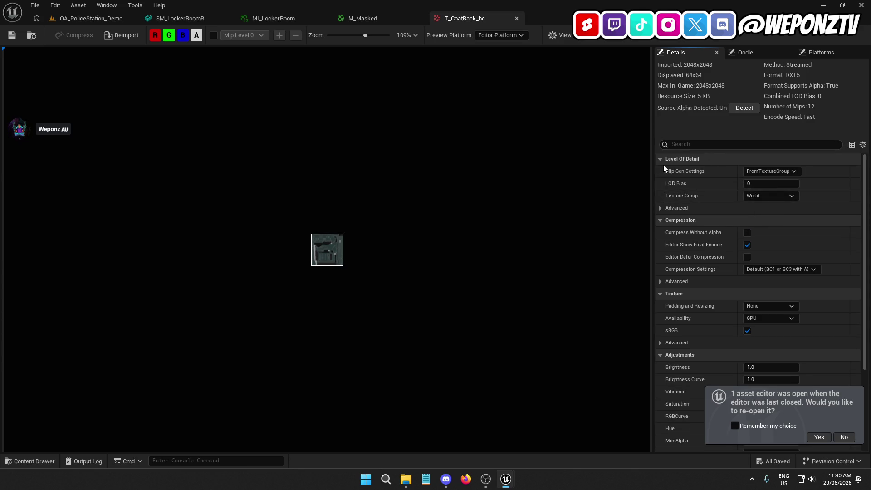
pyautogui.click(660, 208)
pyautogui.click(660, 208)
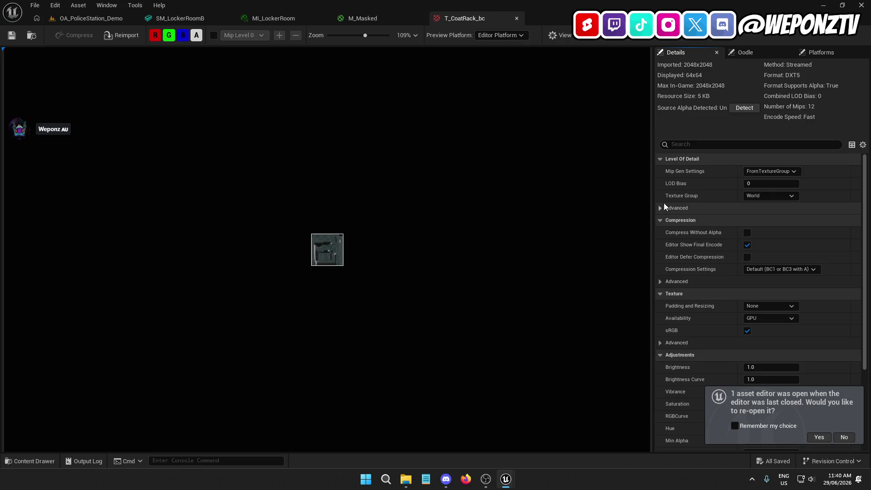
pyautogui.click(753, 53)
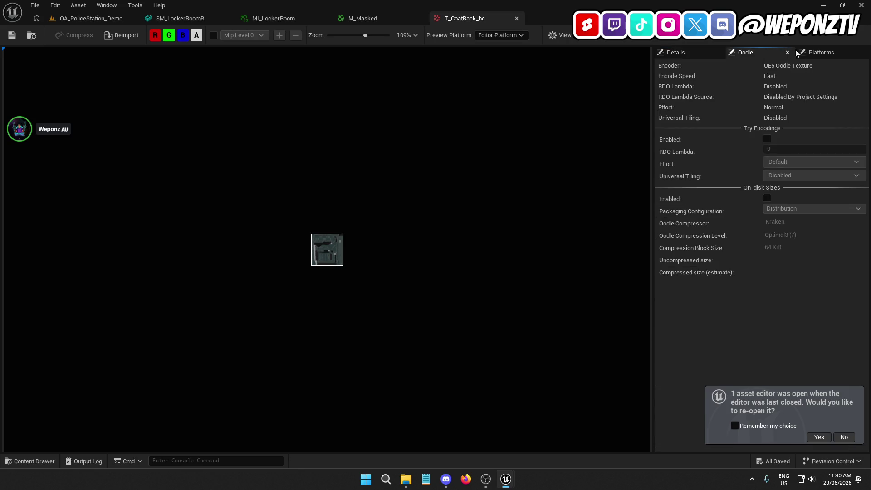
pyautogui.click(821, 52)
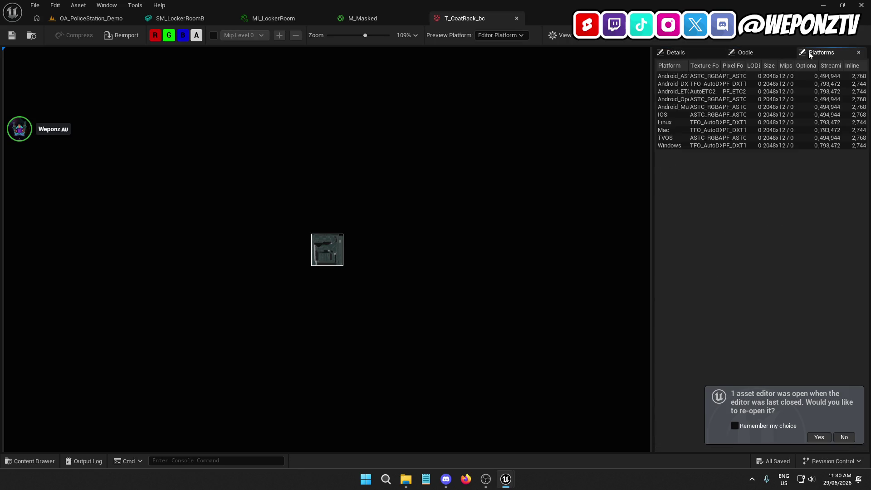
pyautogui.click(679, 53)
# Inspect the advanced texture and tiling options, leaving padding and resizing at None.
pyautogui.scroll(-3, 722, 226)
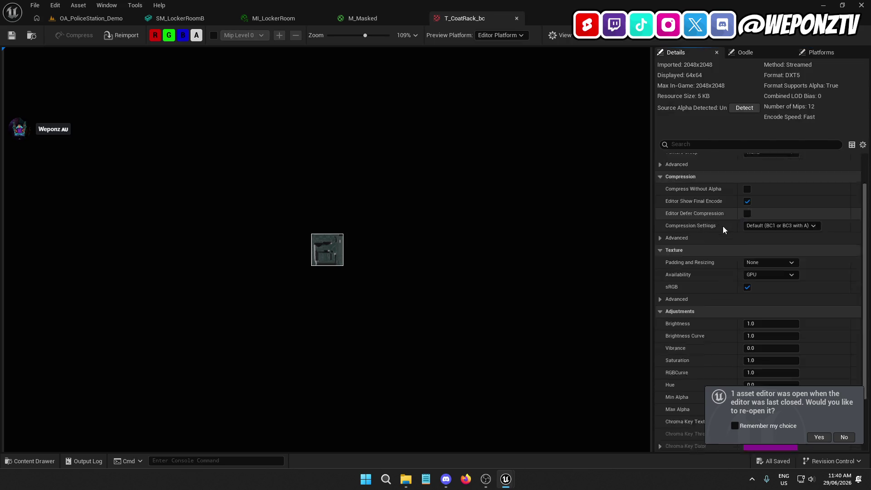
pyautogui.scroll(-3, 722, 226)
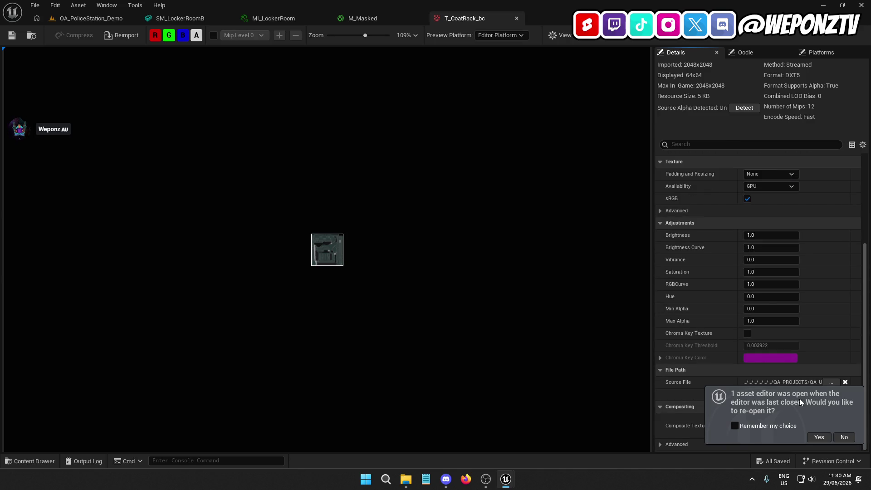
pyautogui.click(844, 438)
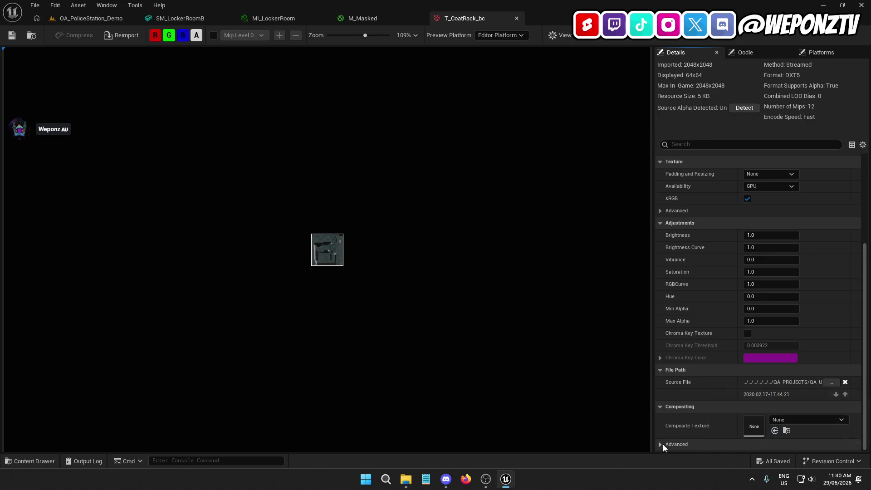
pyautogui.scroll(-1, 663, 444)
pyautogui.scroll(3, 719, 357)
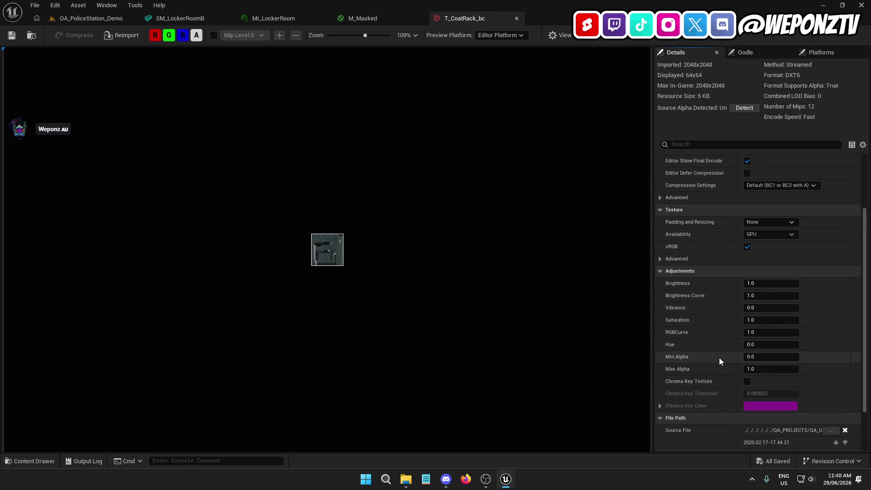
pyautogui.click(659, 259)
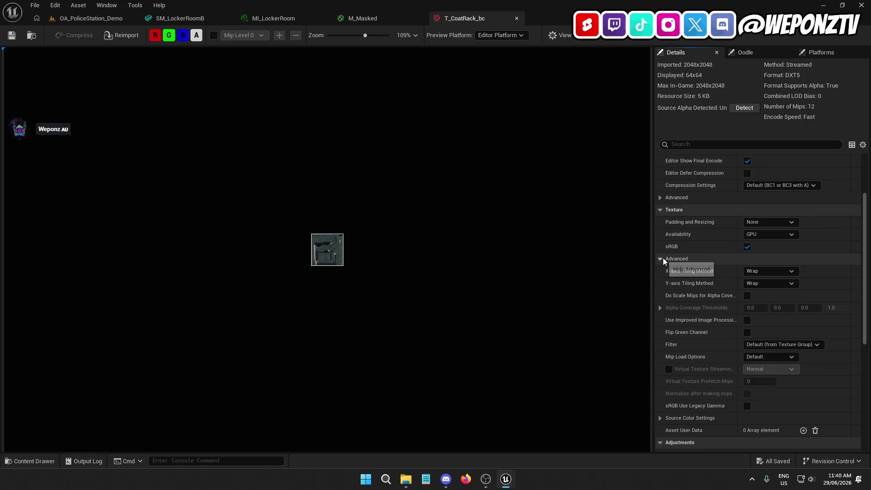
pyautogui.click(663, 258)
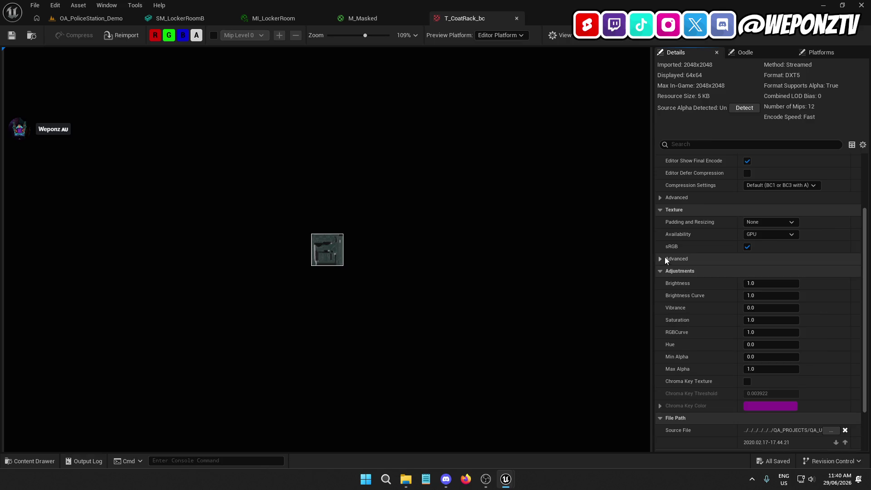
pyautogui.click(763, 215)
pyautogui.click(660, 210)
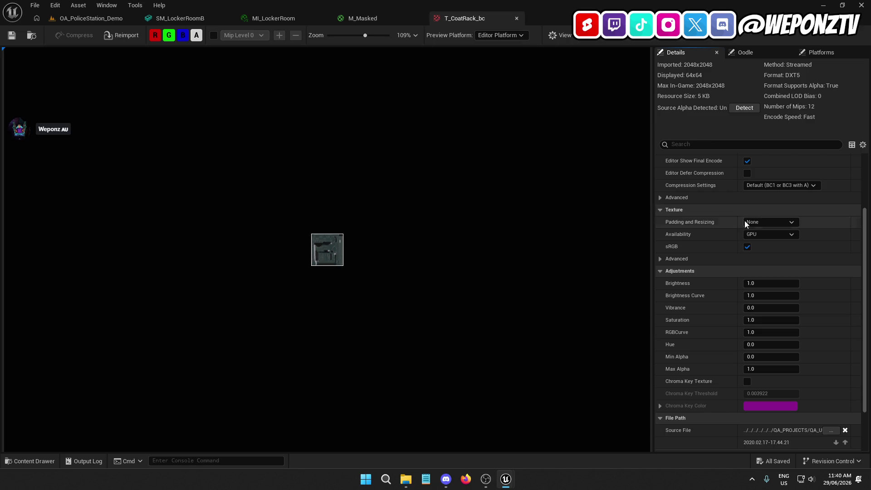
pyautogui.click(766, 223)
pyautogui.click(787, 221)
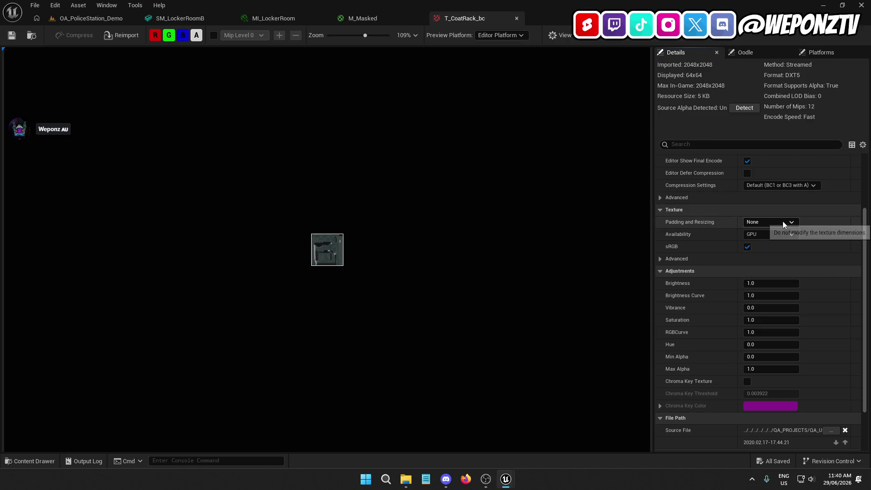
pyautogui.click(659, 259)
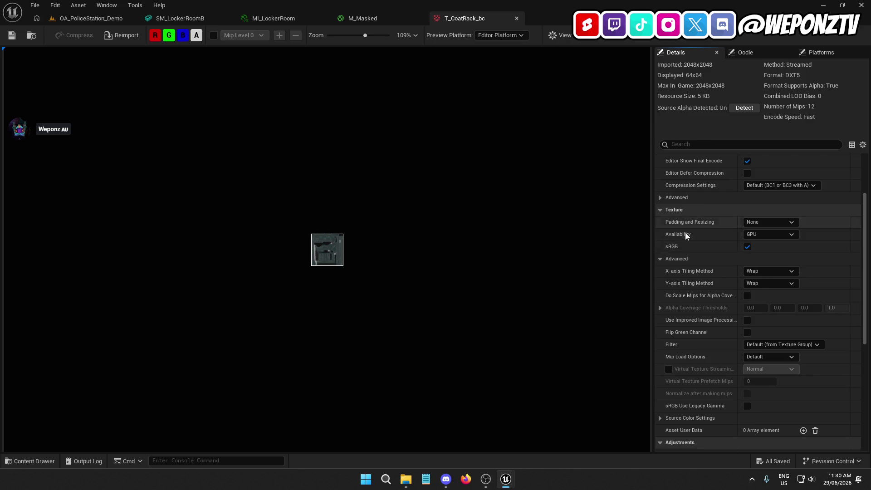
pyautogui.scroll(3, 685, 232)
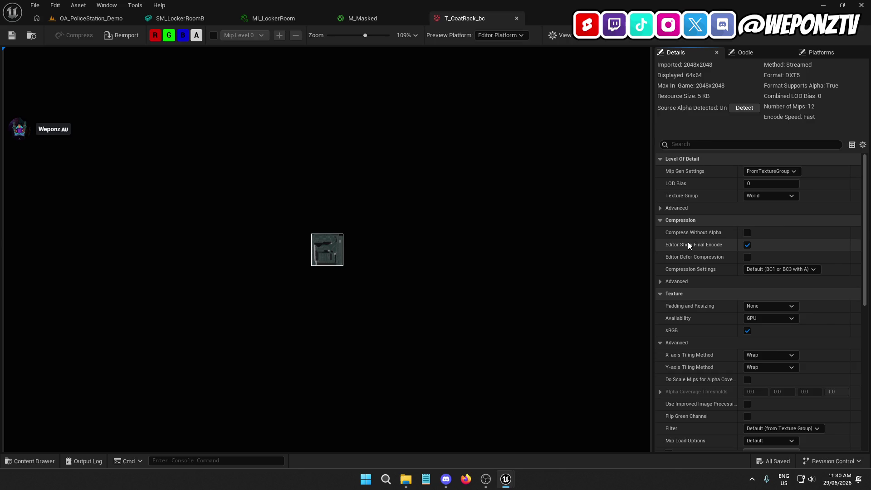
pyautogui.click(660, 280)
pyautogui.click(661, 282)
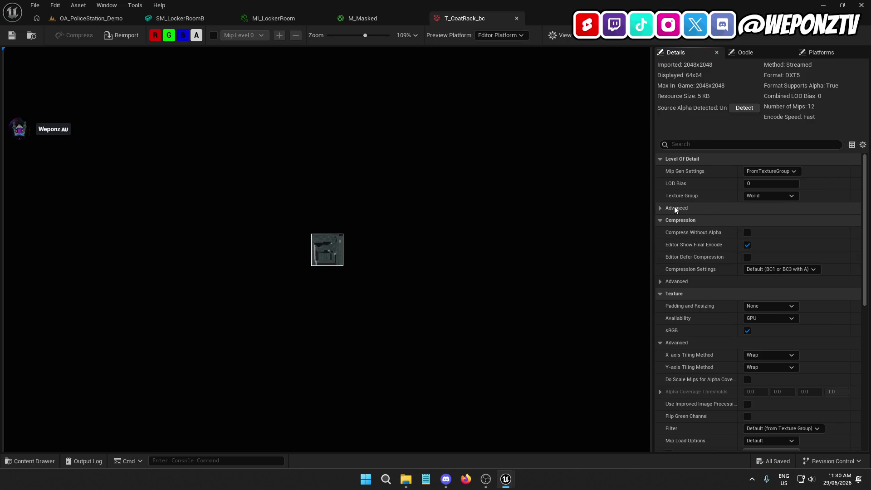
pyautogui.click(770, 172)
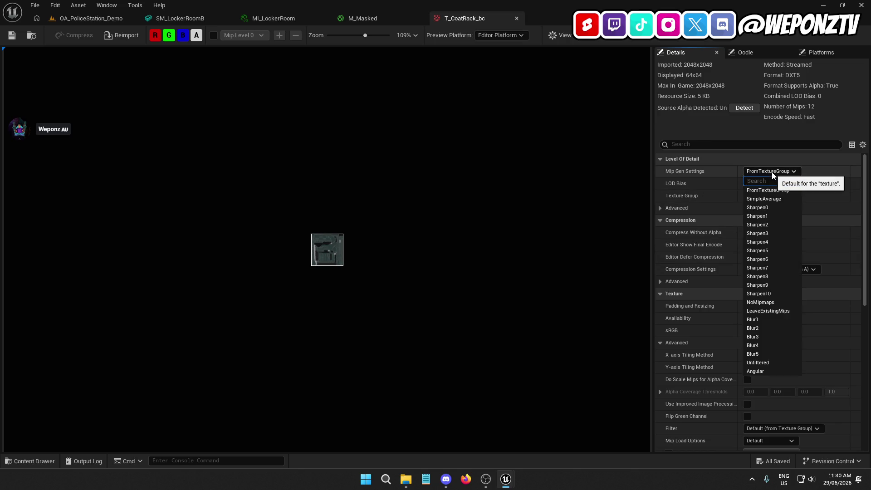
pyautogui.click(781, 171)
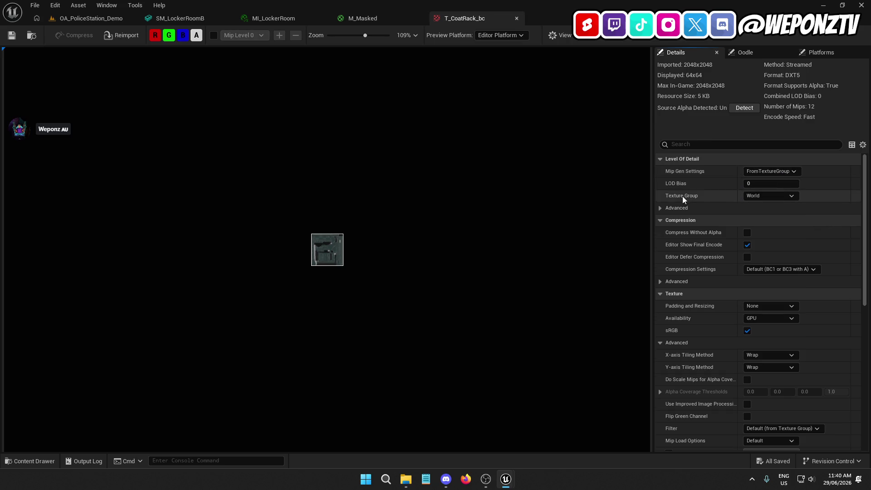
pyautogui.click(660, 207)
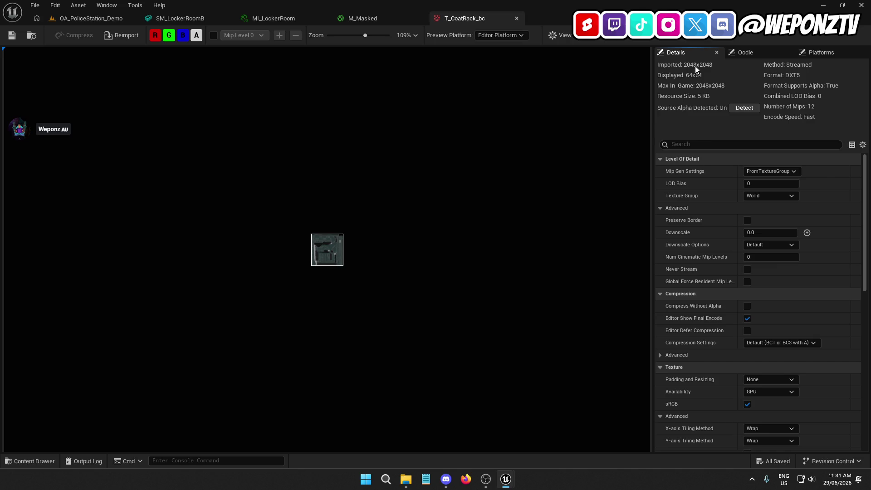
pyautogui.click(754, 52)
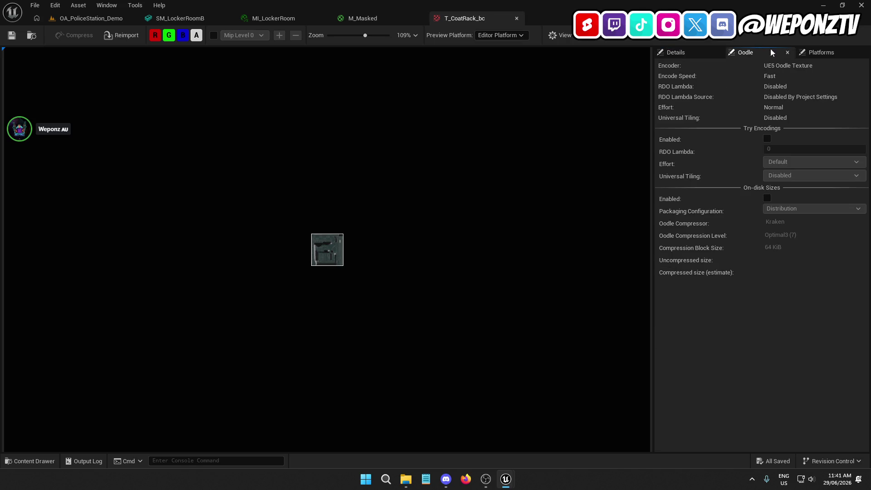
pyautogui.click(803, 53)
pyautogui.click(684, 52)
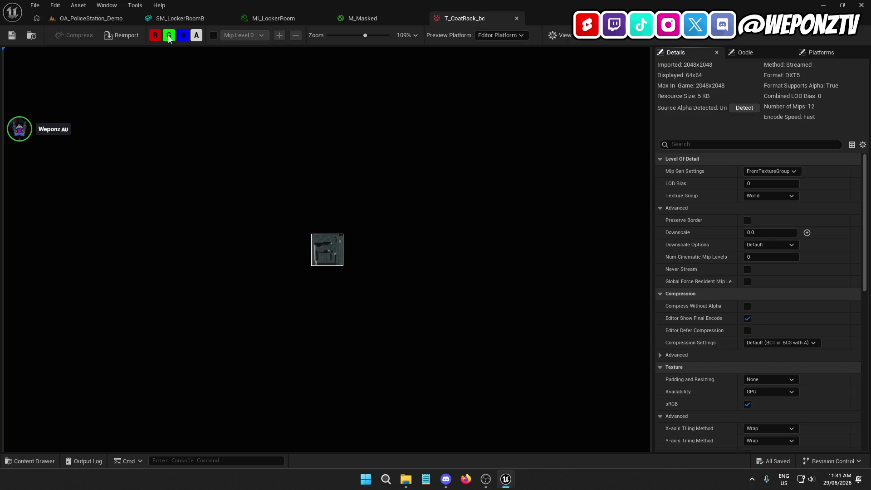
pyautogui.click(121, 35)
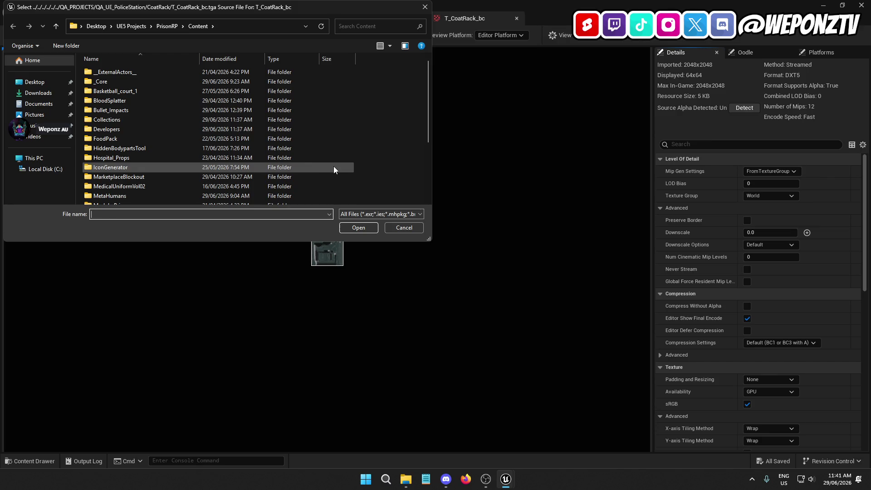
# Dismiss the source file picker and detect source alpha, keeping Texture Group World and Mip Gen Settings unchanged.
pyautogui.click(425, 8)
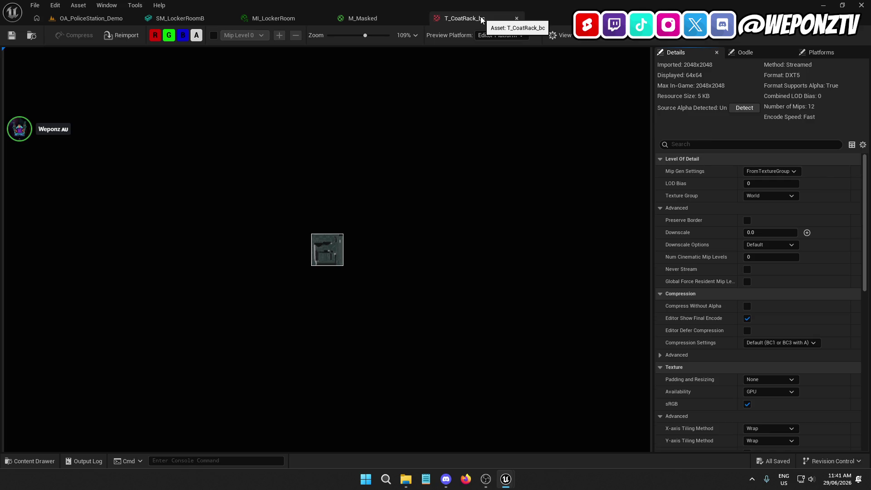
pyautogui.click(750, 109)
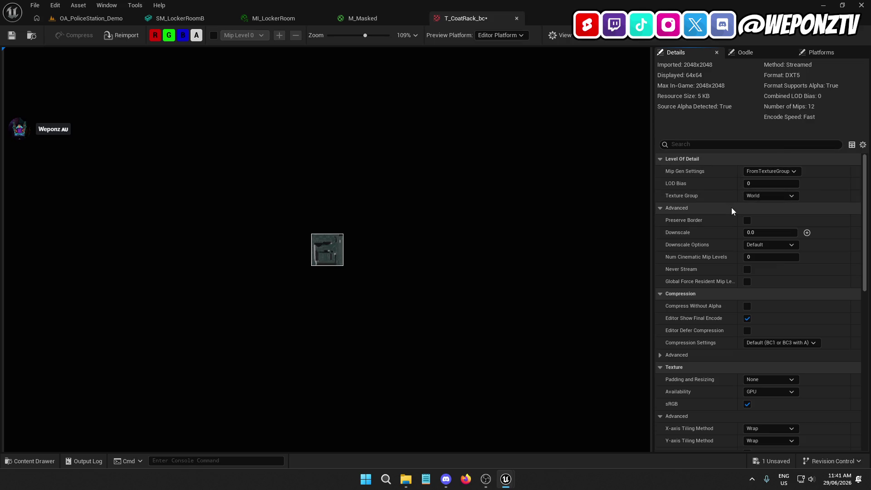
pyautogui.click(759, 195)
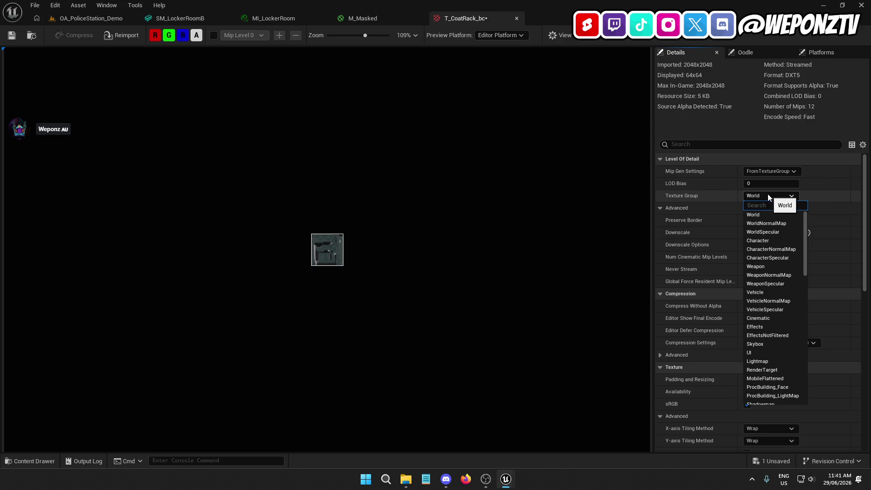
pyautogui.click(776, 193)
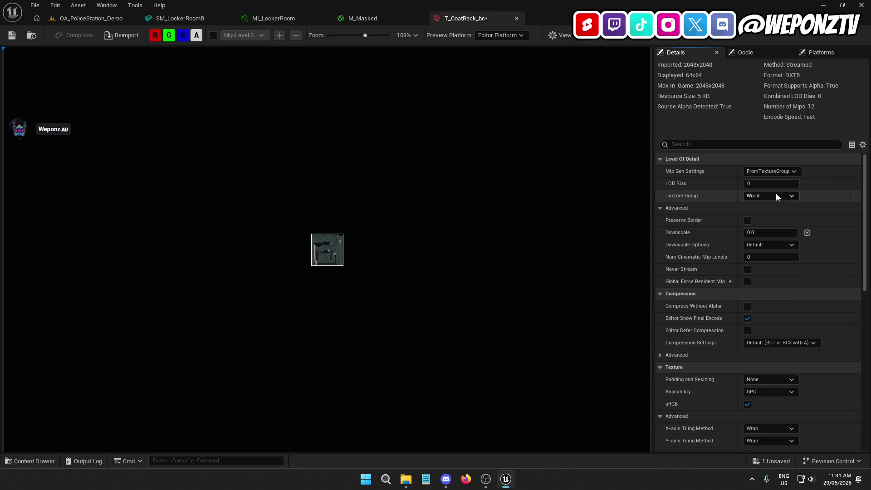
pyautogui.click(784, 171)
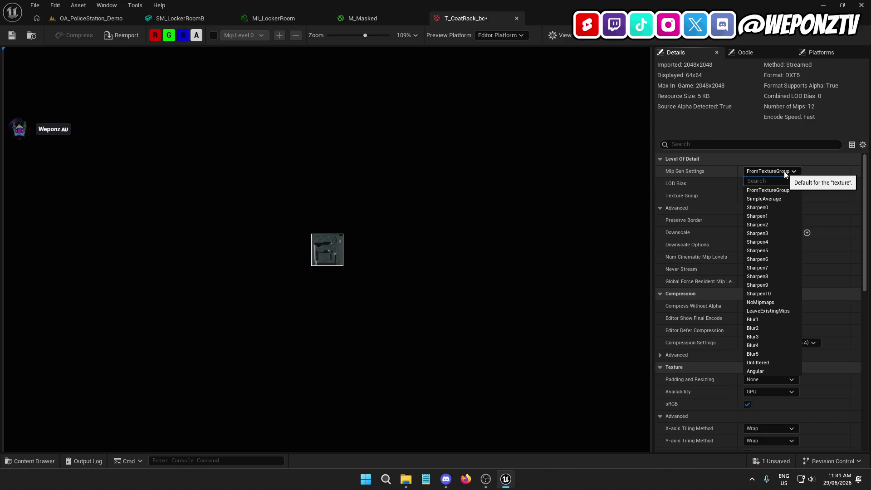
pyautogui.click(784, 170)
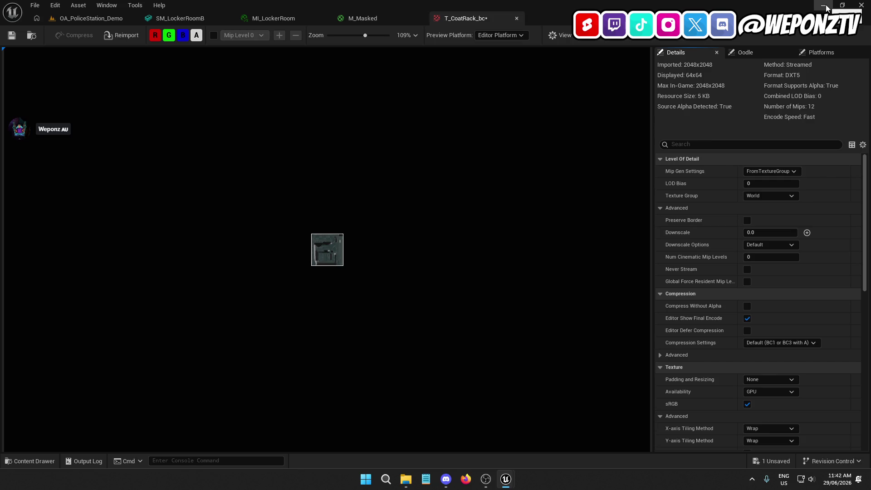
# Close the three extra PrisonRP Explorer windows.
pyautogui.moveTo(405, 479)
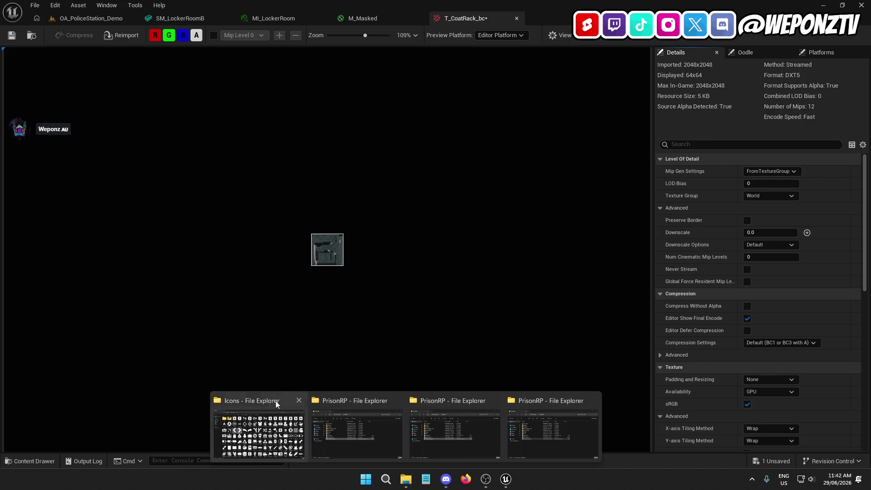
pyautogui.click(397, 400)
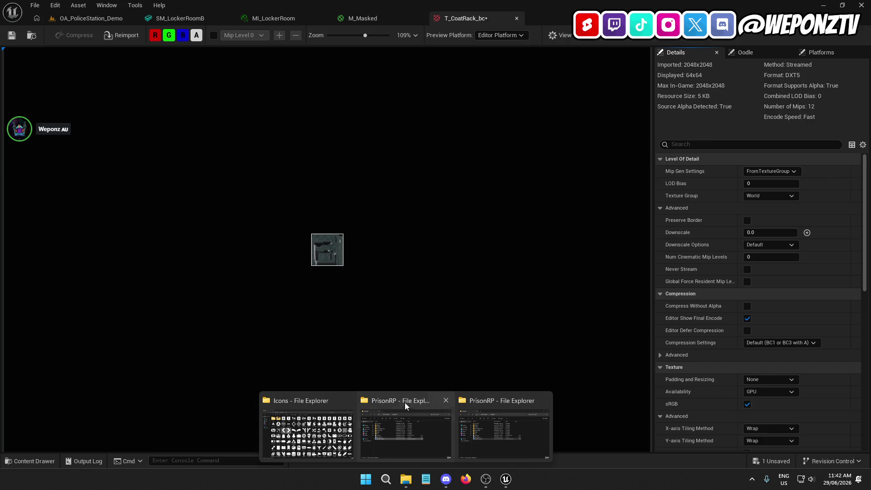
pyautogui.click(445, 400)
pyautogui.click(494, 400)
pyautogui.click(406, 429)
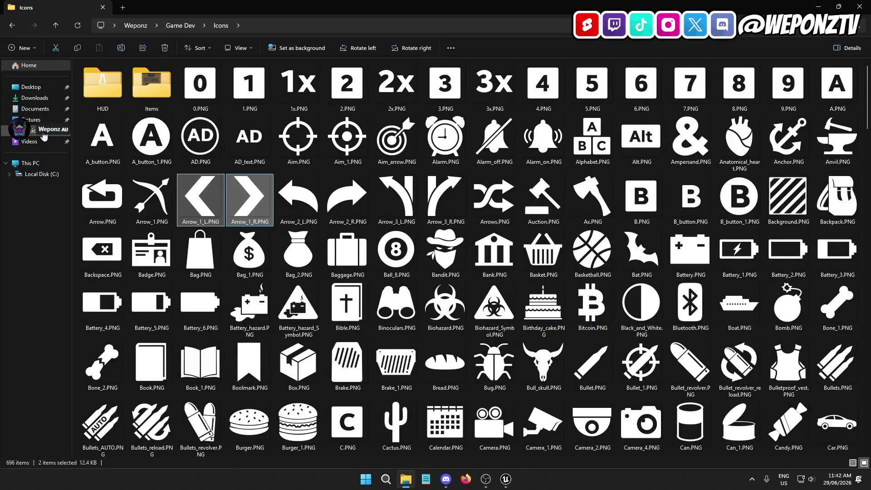
# Browse to C:\Program Files\Epic Games\UE_5.3\Engine\Binaries\Win64.
pyautogui.click(30, 86)
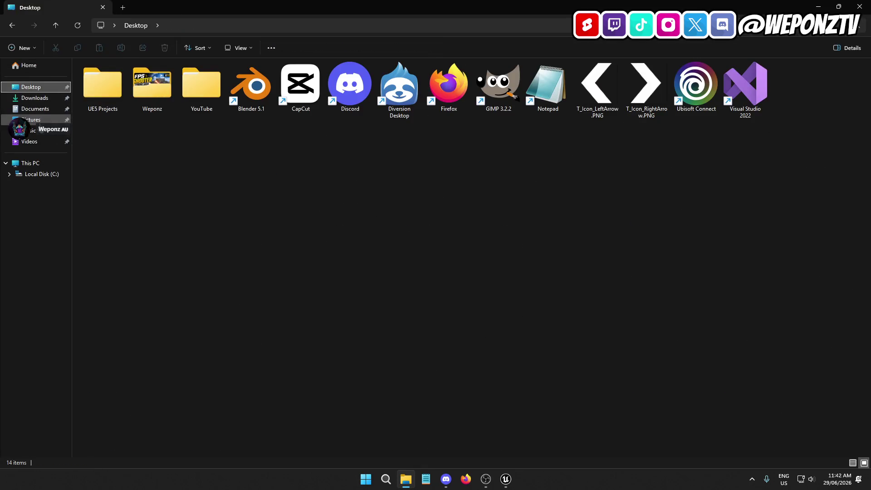
pyautogui.click(31, 163)
pyautogui.doubleClick(131, 88)
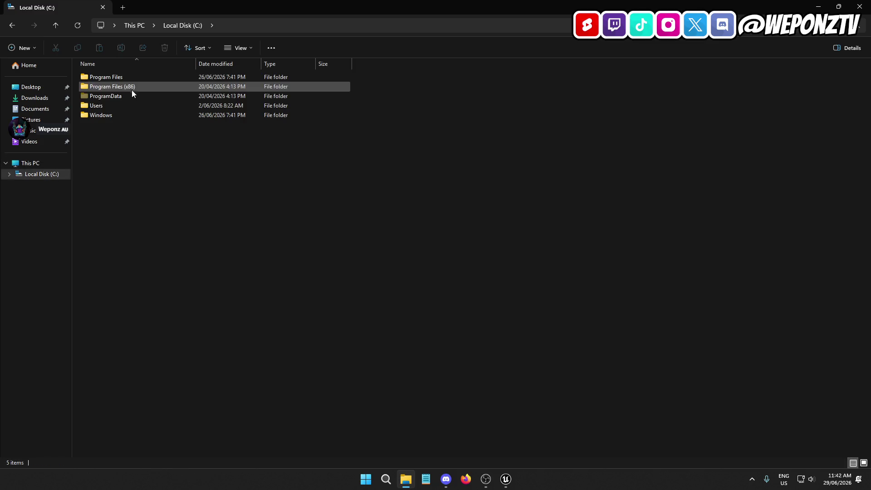
pyautogui.doubleClick(118, 104)
pyautogui.doubleClick(116, 86)
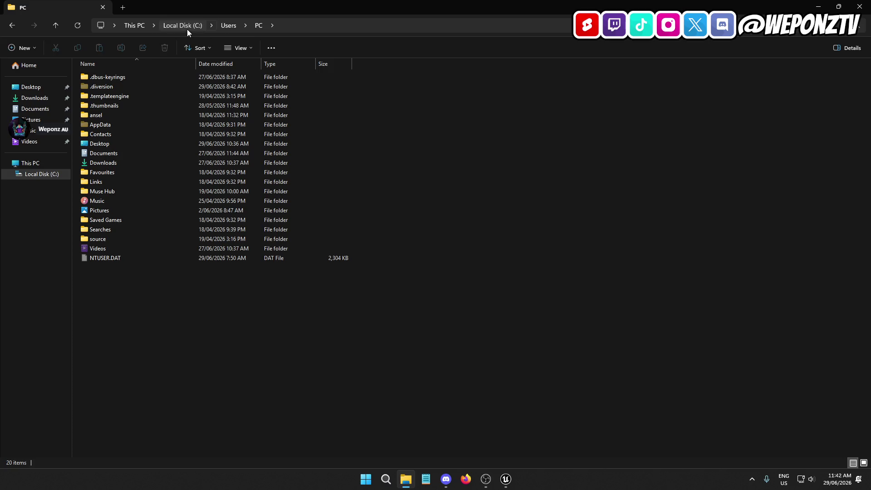
pyautogui.click(187, 26)
pyautogui.doubleClick(132, 77)
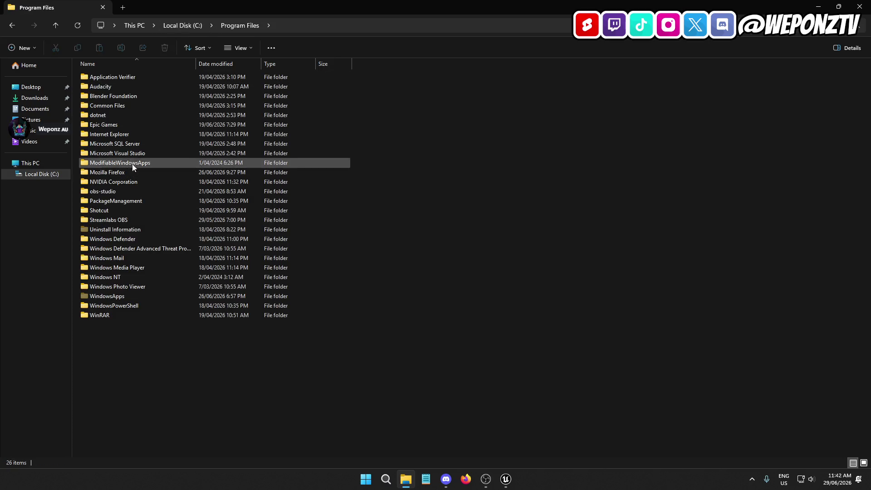
pyautogui.doubleClick(107, 126)
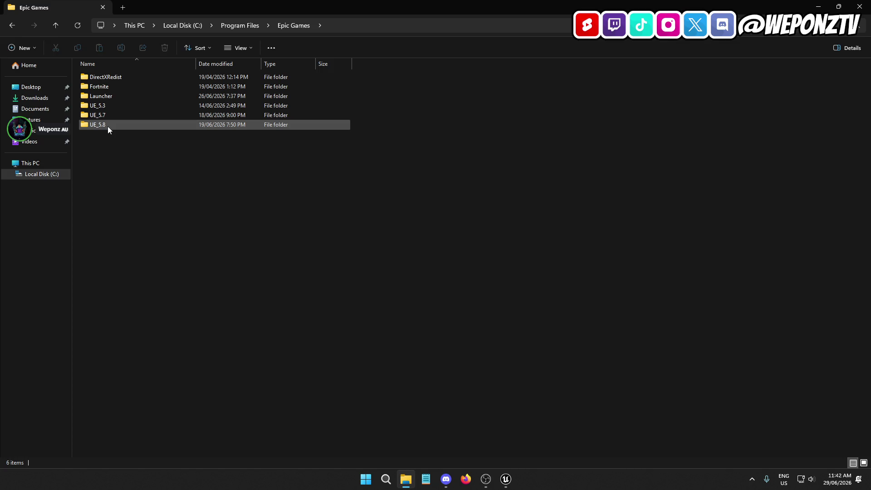
pyautogui.doubleClick(113, 107)
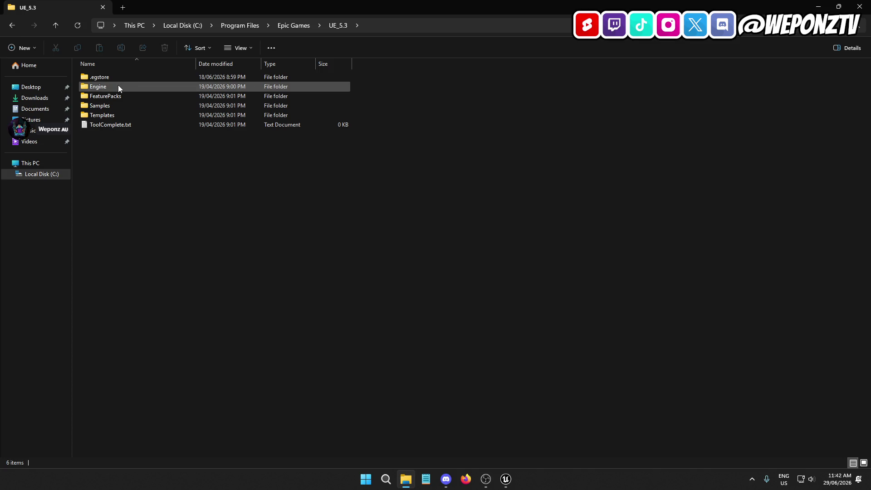
pyautogui.doubleClick(118, 85)
pyautogui.doubleClick(122, 78)
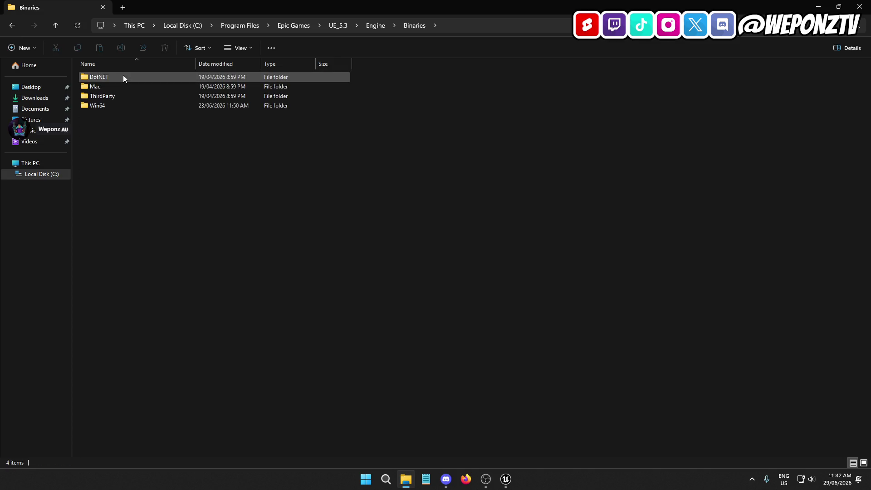
pyautogui.doubleClick(117, 107)
# Launch UnrealEditor.exe from the Win64 folder and close File Explorer.
pyautogui.scroll(-8, 143, 233)
pyautogui.scroll(-20, 143, 233)
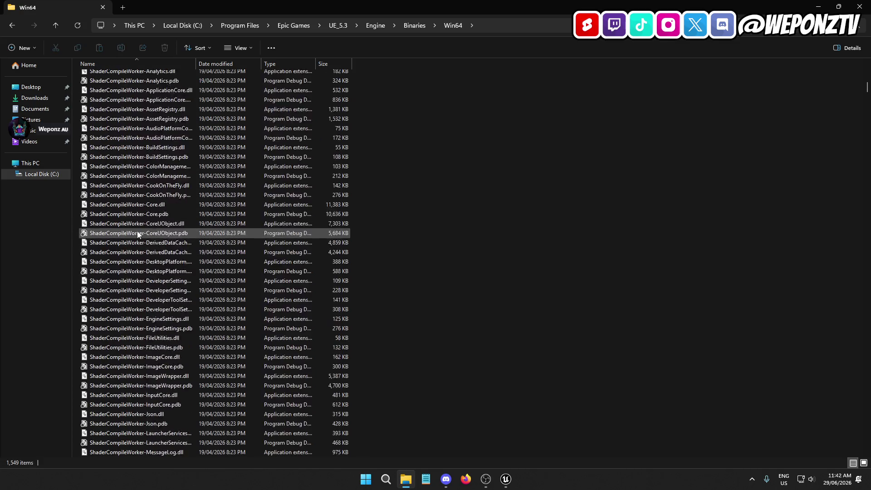
pyautogui.scroll(20, 134, 261)
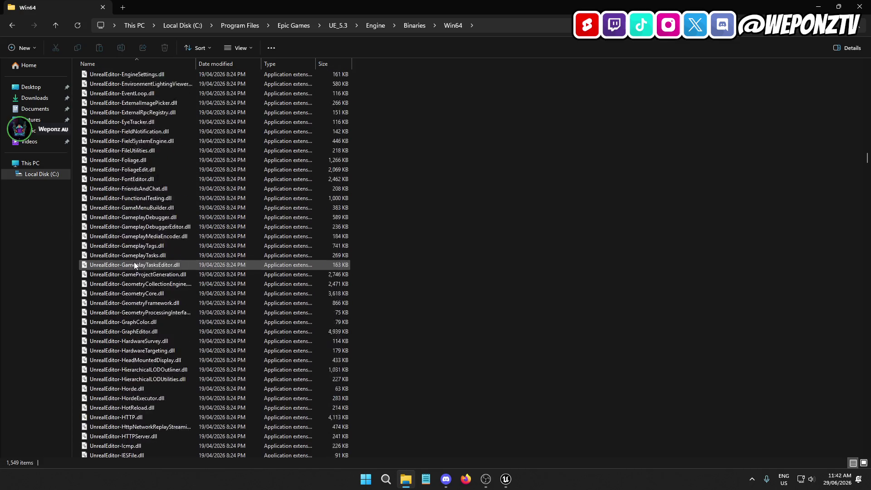
pyautogui.scroll(20, 133, 266)
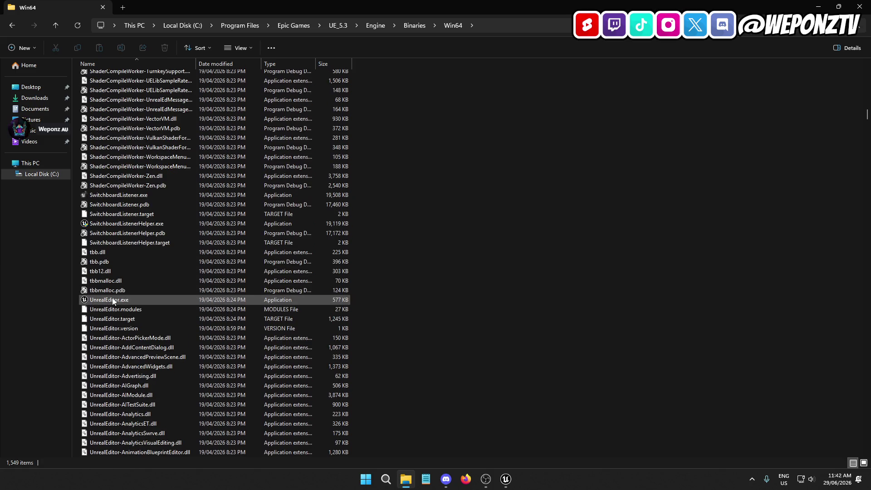
pyautogui.click(113, 301)
pyautogui.doubleClick(113, 301)
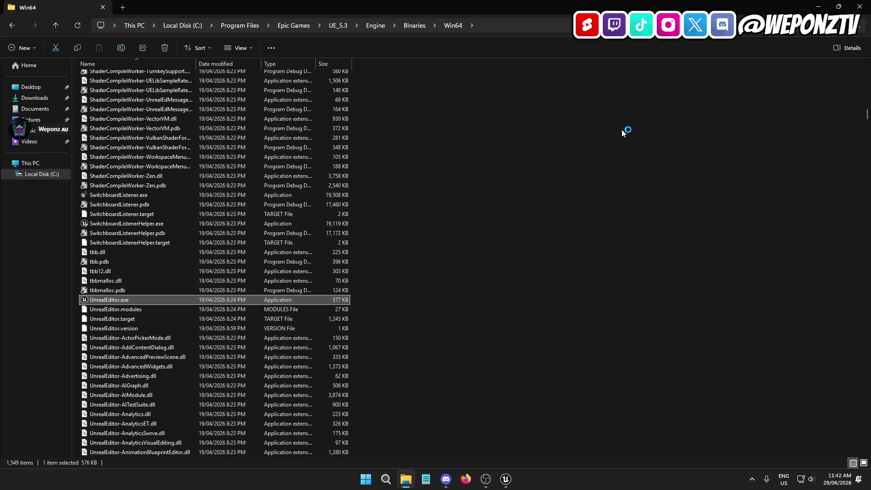
pyautogui.click(859, 7)
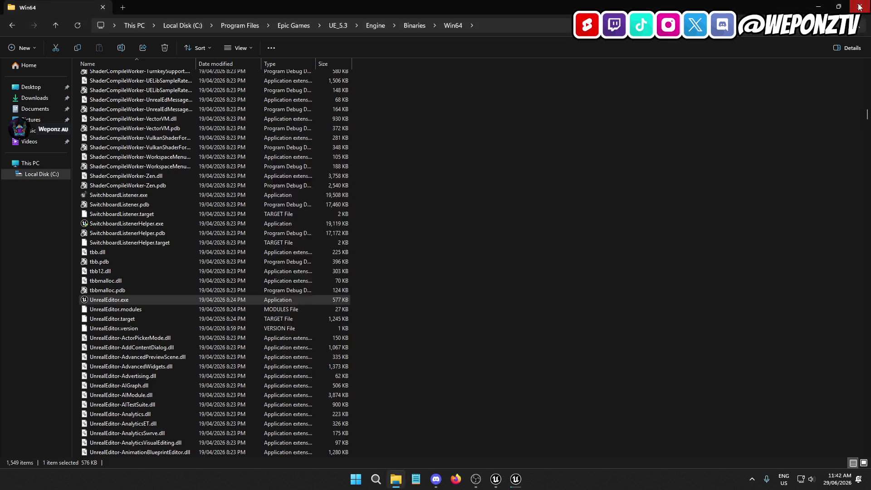
pyautogui.click(860, 7)
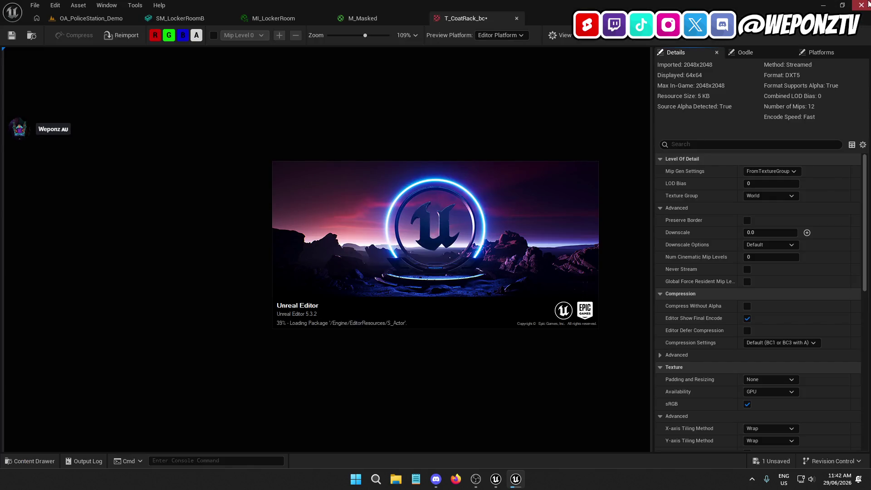
pyautogui.click(868, 4)
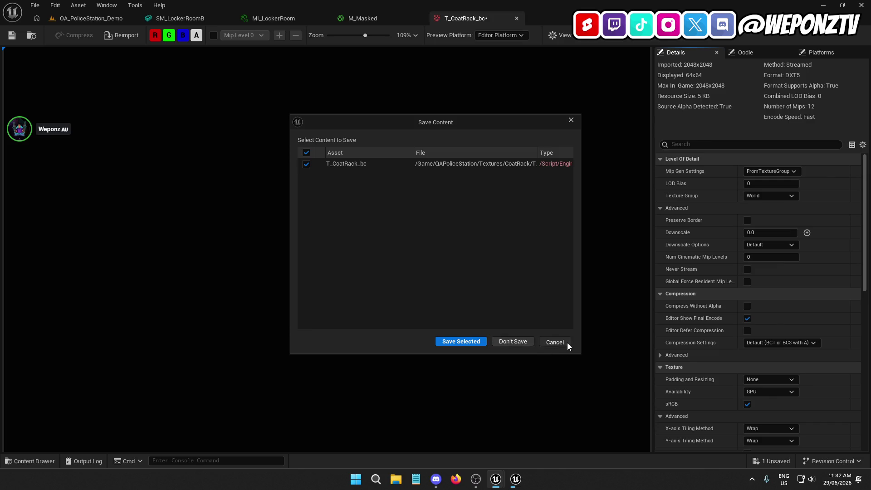
pyautogui.click(554, 342)
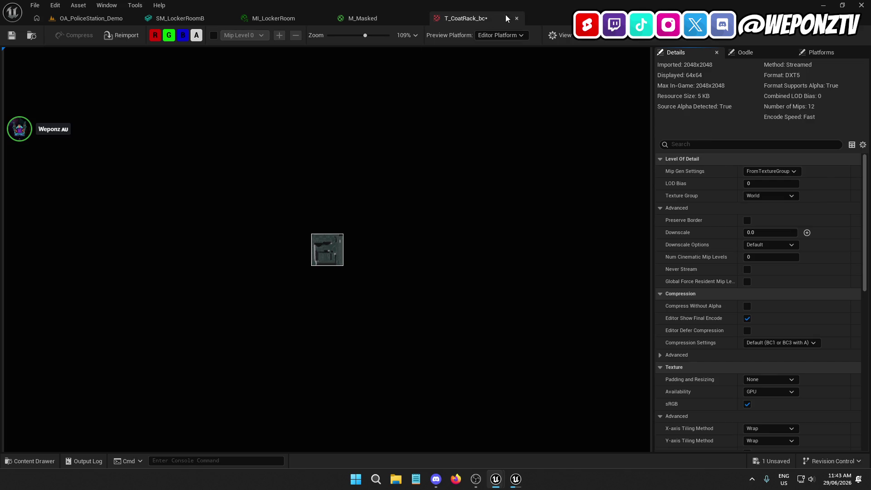
pyautogui.click(32, 4)
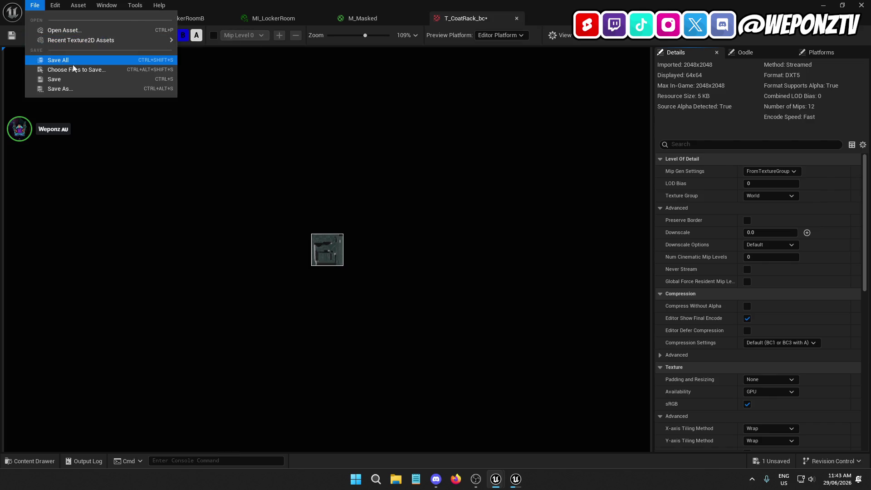
# Save all unsaved assets, including the edited T_CoatRack_bc texture, via File > Save All.
pyautogui.click(78, 67)
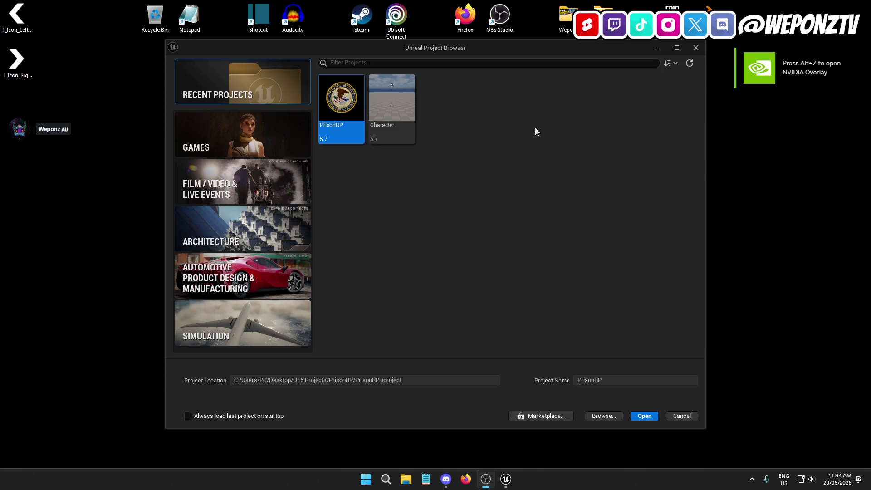
# Set the project location to Desktop\UE5 Projects, name the project Test, and create it.
pyautogui.click(238, 132)
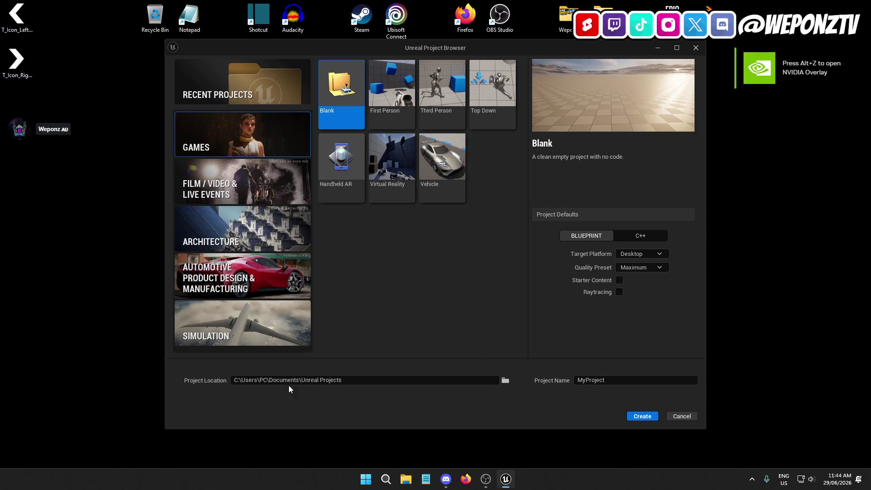
pyautogui.click(504, 380)
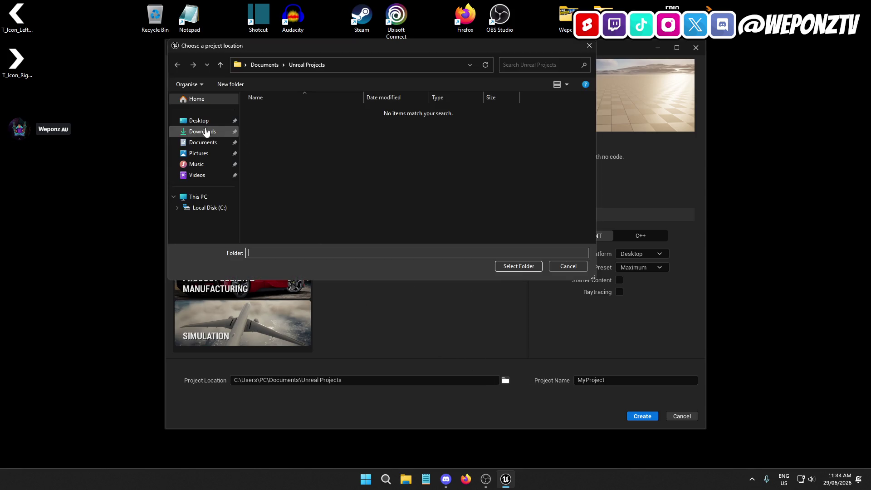
pyautogui.click(199, 121)
pyautogui.doubleClick(290, 111)
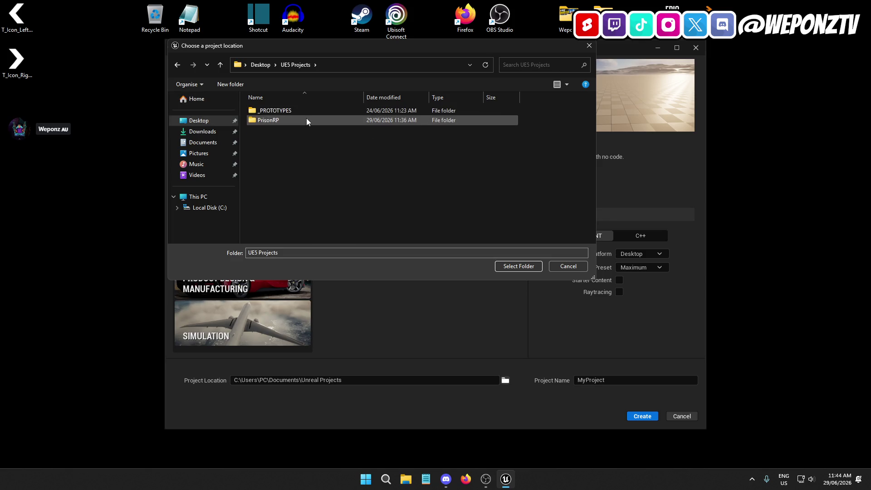
pyautogui.doubleClick(306, 120)
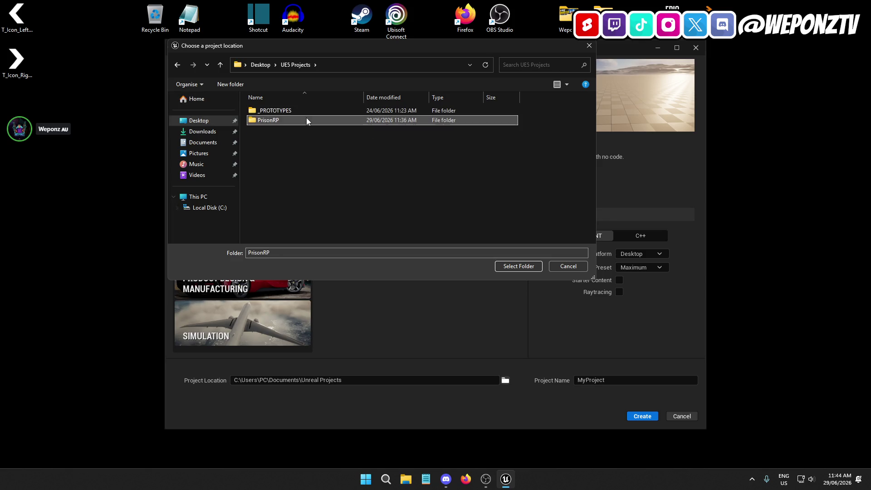
pyautogui.click(295, 64)
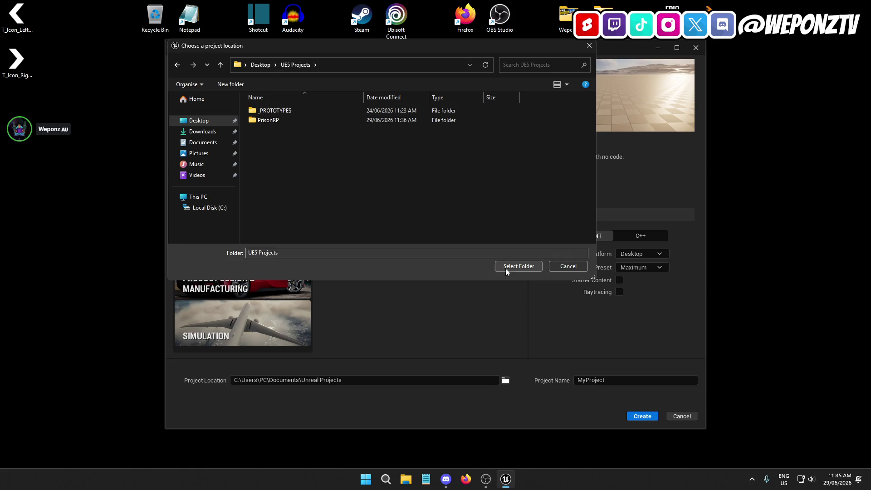
pyautogui.click(506, 271)
pyautogui.doubleClick(609, 380)
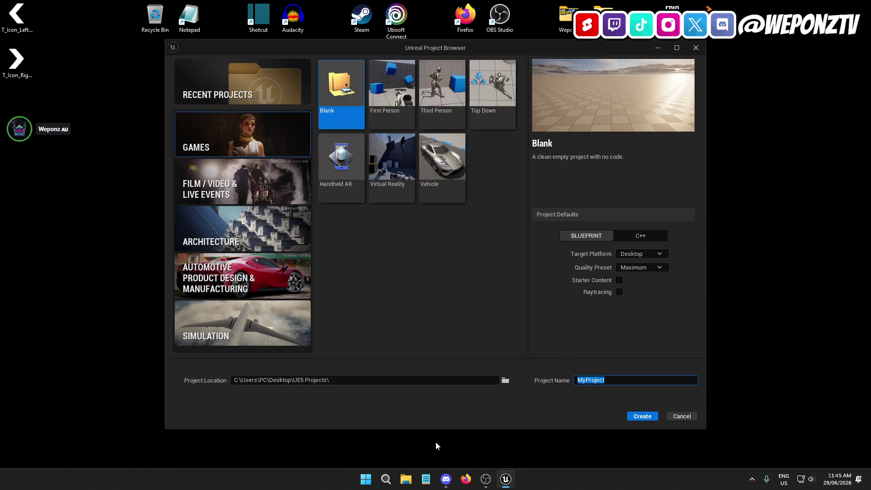
pyautogui.write('Test')
pyautogui.click(644, 419)
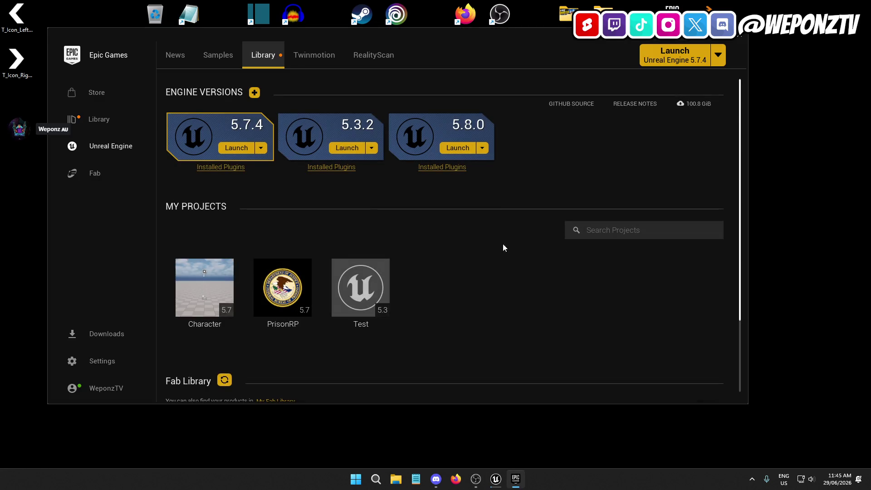
# Search the Fab library for 'police', add QA Police Station to the Test project, and close the launcher.
pyautogui.scroll(-2, 647, 326)
pyautogui.click(632, 334)
pyautogui.write('police')
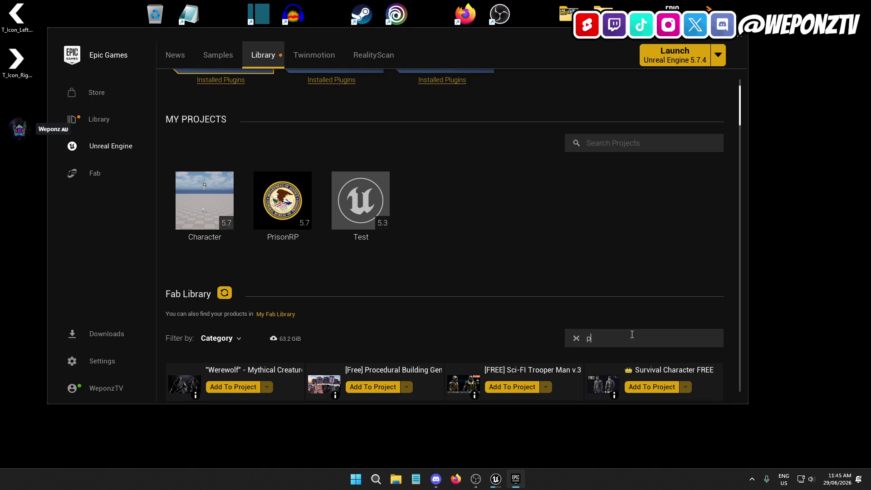
pyautogui.scroll(-4, 538, 304)
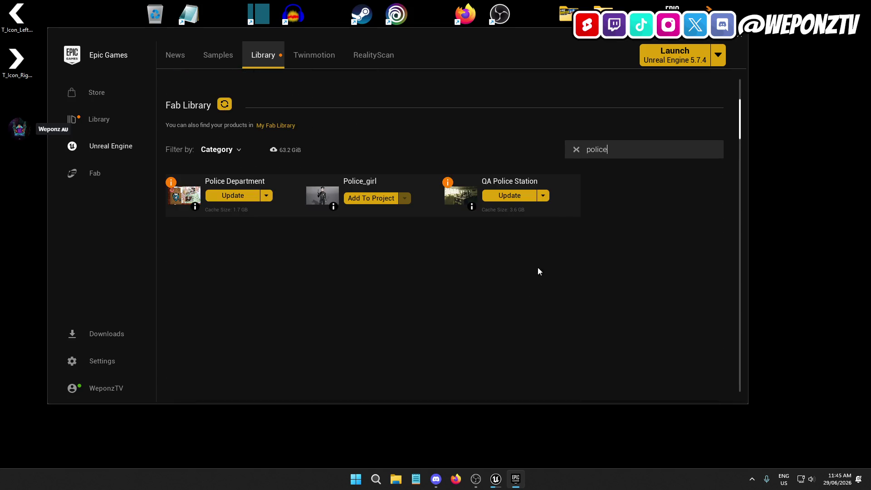
pyautogui.click(543, 196)
pyautogui.click(542, 209)
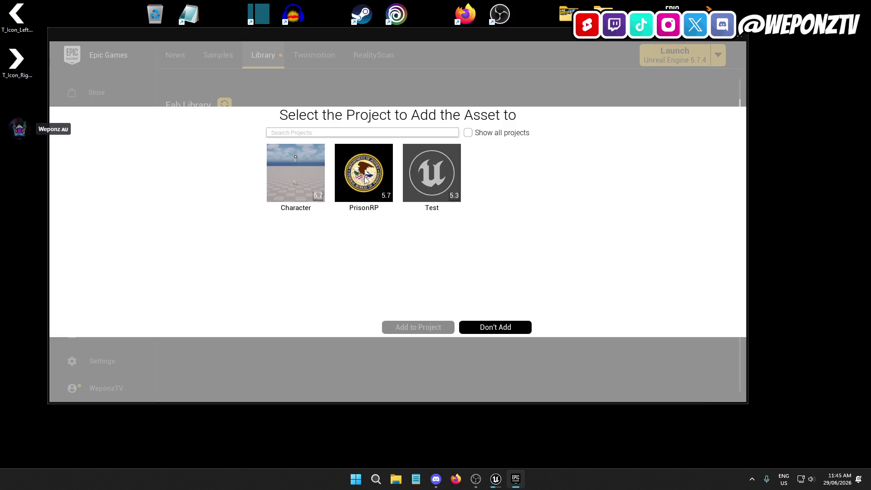
pyautogui.click(443, 165)
pyautogui.click(415, 327)
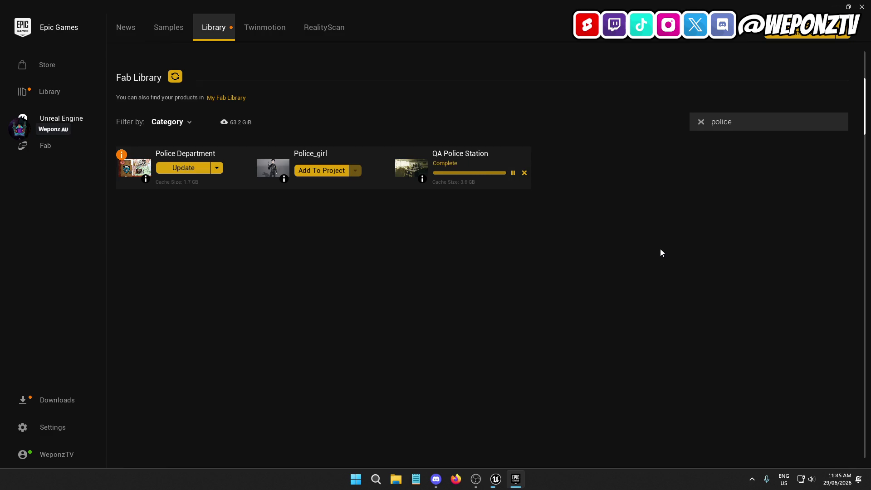
pyautogui.click(861, 6)
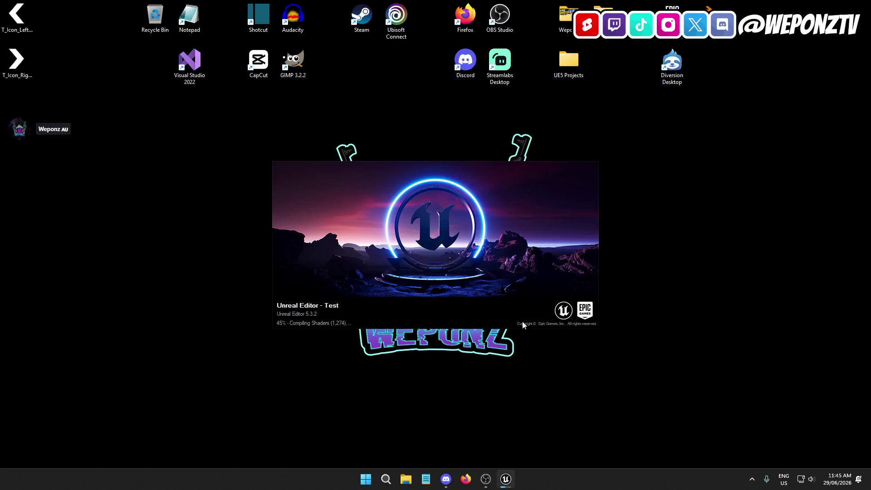
# Wait for the Test project to finish loading with the QAPoliceStation content.
pyautogui.moveTo(507, 483)
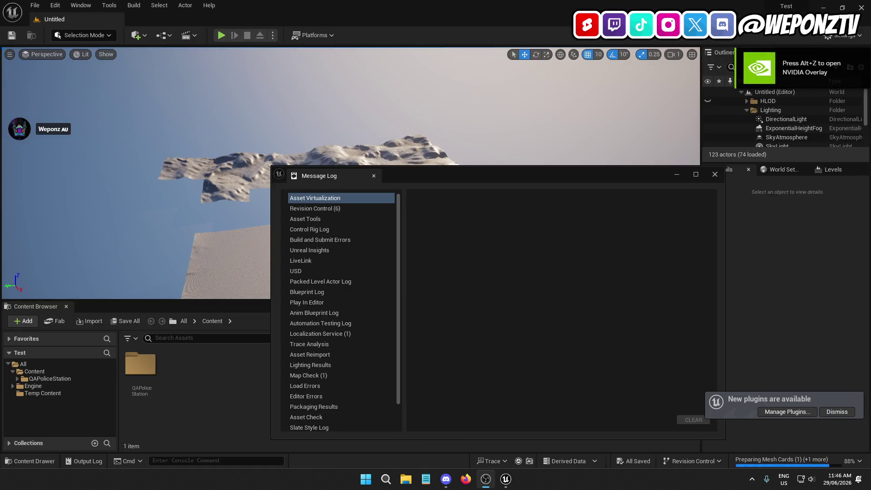
# Close the Message Log, filter content by 'locker', inspect SM_LockerRoomA, and open BP_LockerRooms.
pyautogui.click(715, 175)
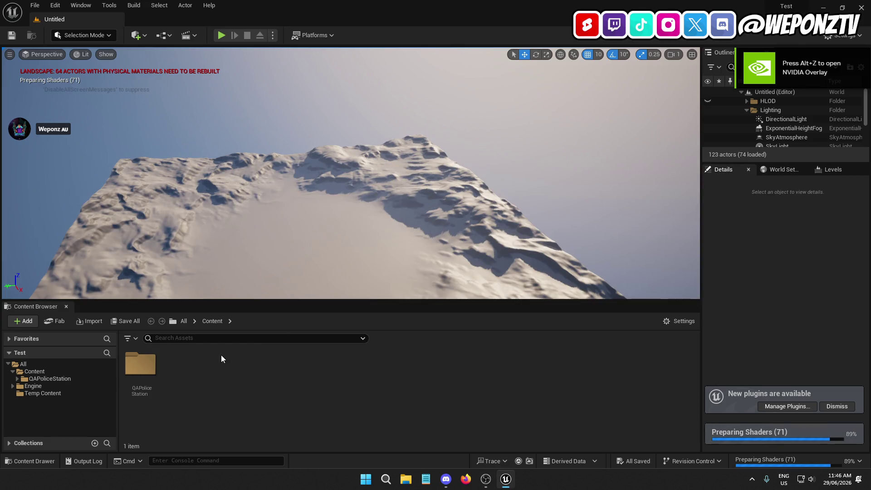
pyautogui.click(192, 340)
pyautogui.write('locker')
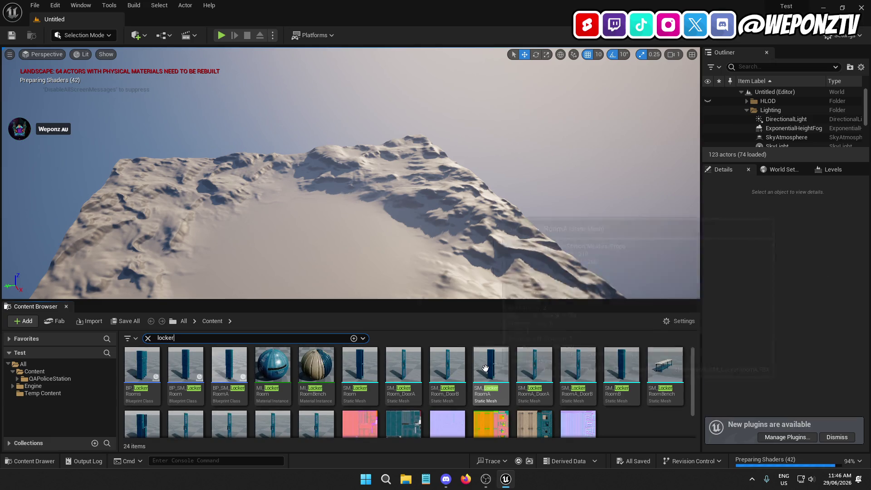
pyautogui.click(486, 366)
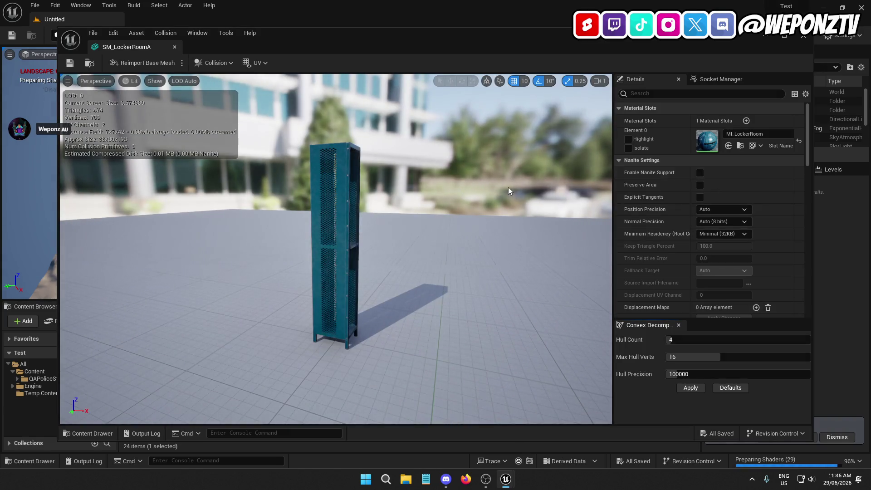
pyautogui.scroll(5, 247, 85)
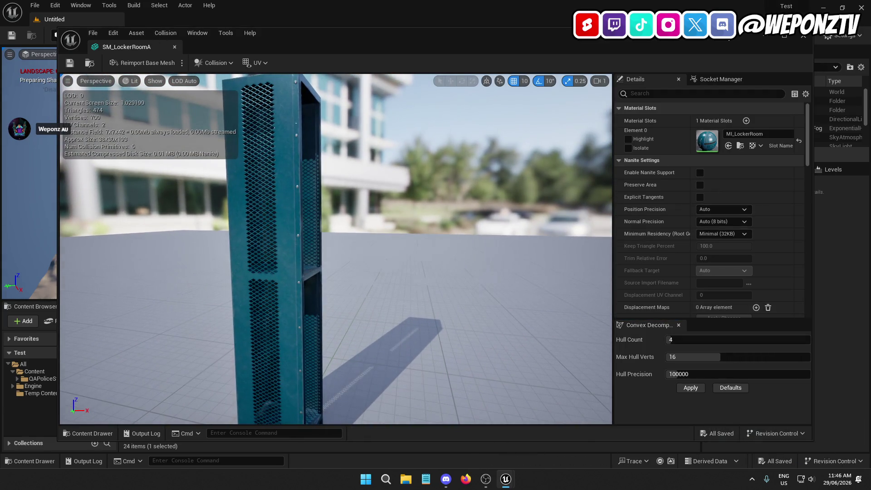
pyautogui.click(100, 23)
pyautogui.click(139, 370)
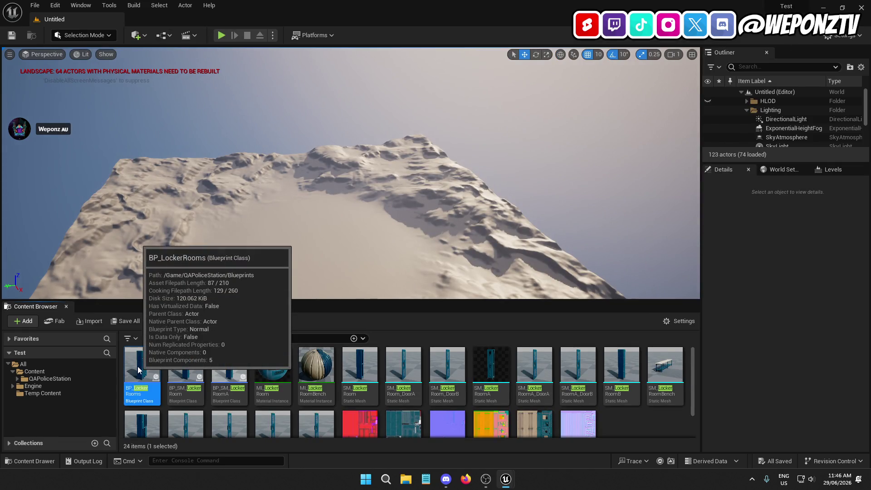
pyautogui.doubleClick(138, 370)
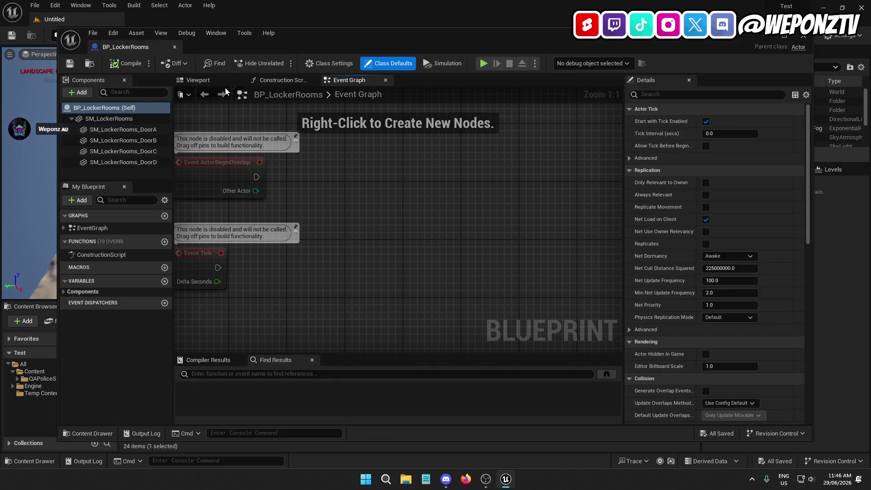
# In BP_LockerRooms, select the SM_LockerRooms component and locate its material MI_LockerRoom.
pyautogui.click(213, 81)
pyautogui.moveTo(335, 154)
pyautogui.mouseDown()
pyautogui.moveTo(339, 86)
pyautogui.moveTo(339, 137)
pyautogui.moveTo(341, 89)
pyautogui.moveTo(369, 163)
pyautogui.mouseUp()
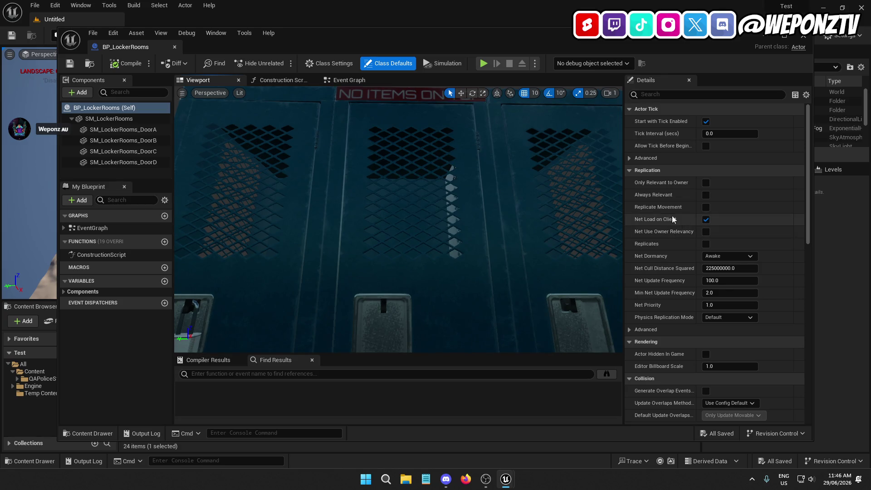
pyautogui.click(325, 175)
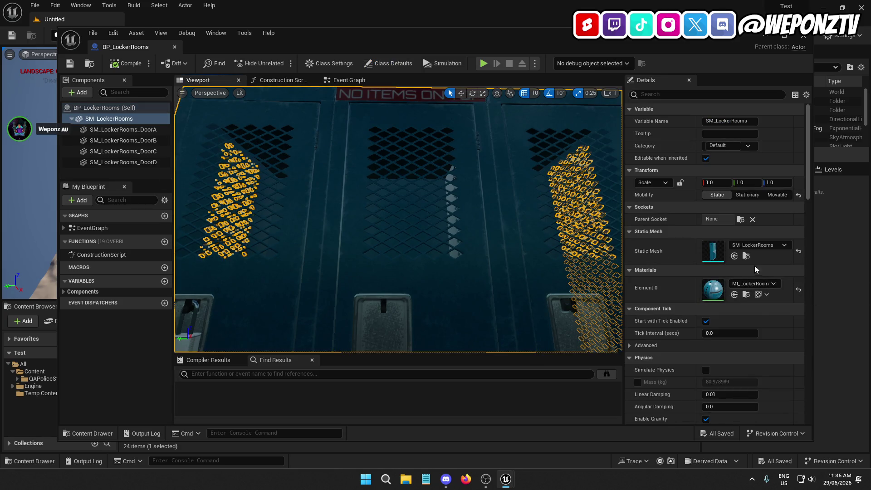
pyautogui.click(746, 256)
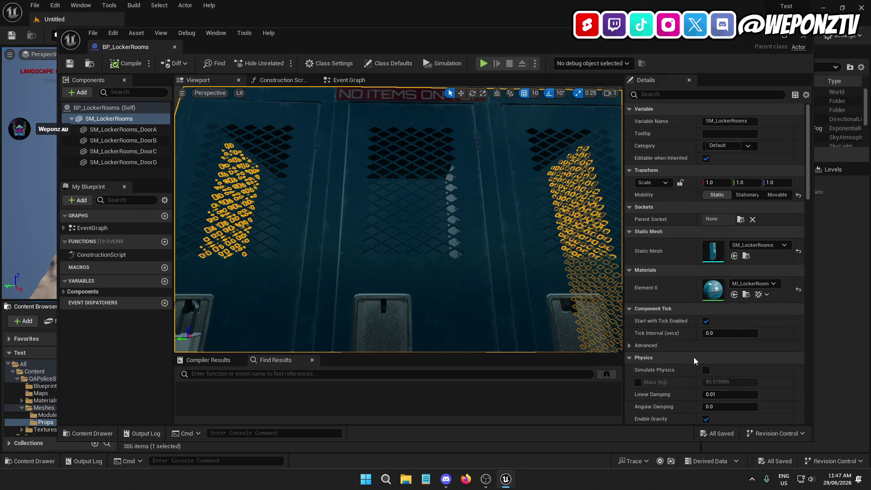
pyautogui.click(747, 295)
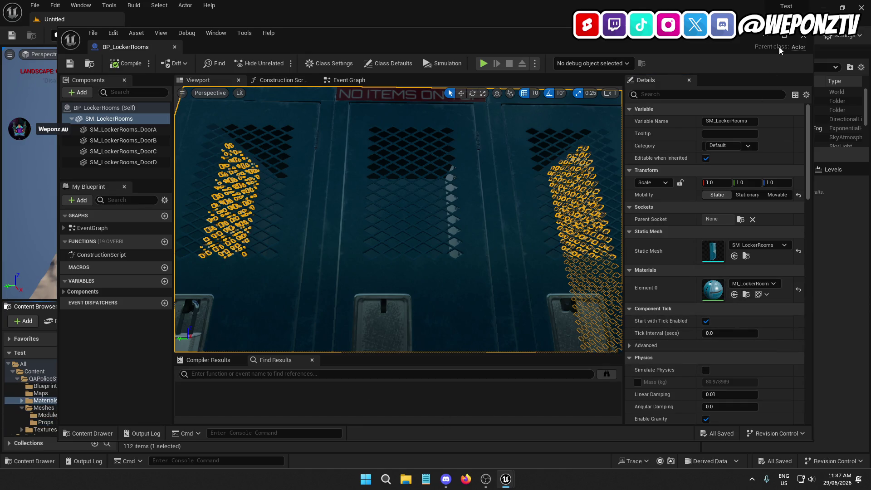
pyautogui.click(803, 35)
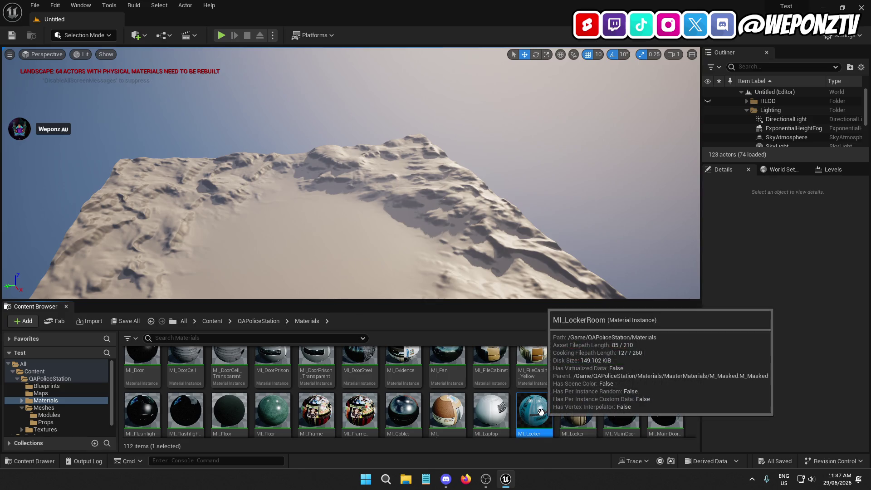
# Open MI_LockerRoom, locate its parent M_Masked, and open that material's graph.
pyautogui.doubleClick(540, 411)
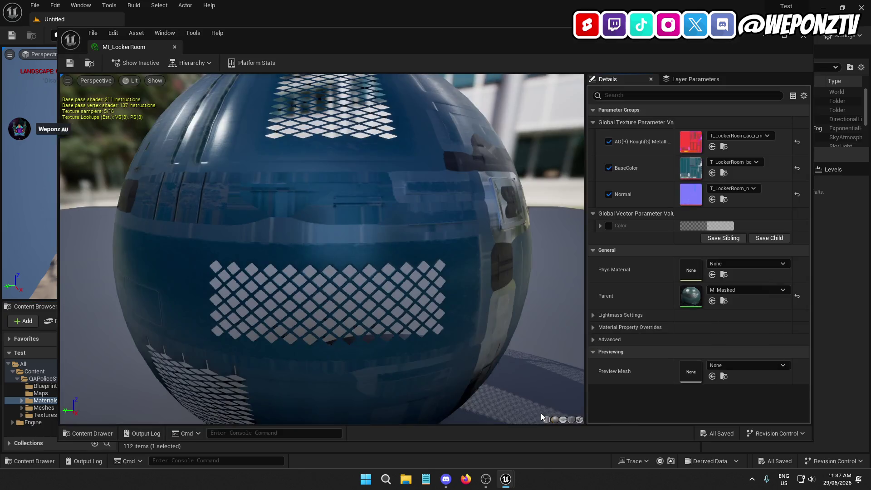
pyautogui.click(724, 301)
pyautogui.click(806, 37)
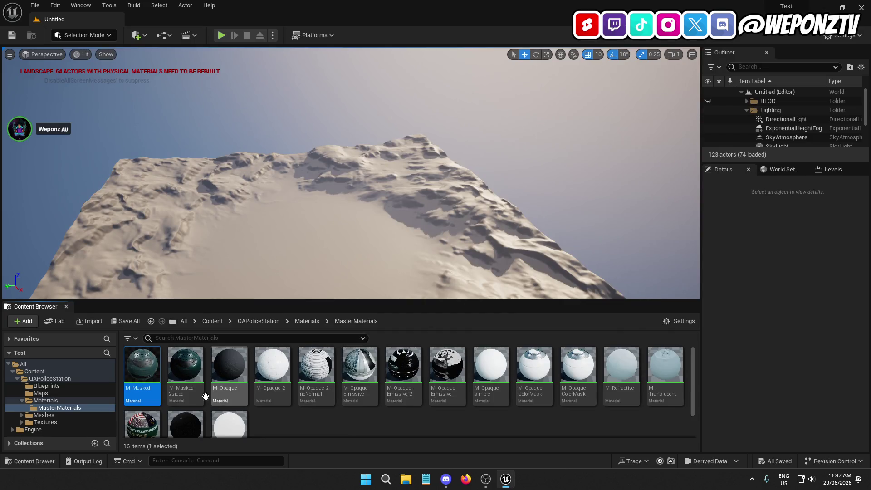
pyautogui.doubleClick(142, 383)
pyautogui.moveTo(391, 189)
pyautogui.mouseDown()
pyautogui.moveTo(433, 218)
pyautogui.moveTo(521, 239)
pyautogui.mouseUp()
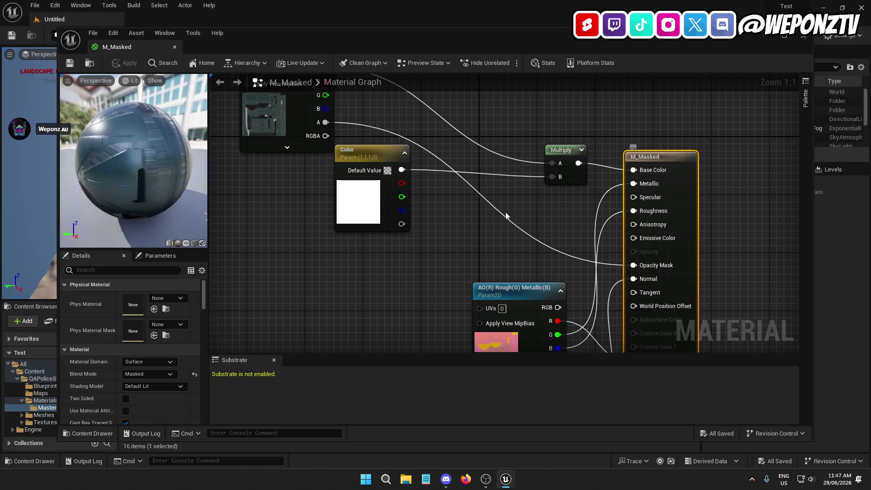
pyautogui.scroll(-4, 419, 283)
pyautogui.moveTo(420, 283); pyautogui.dragTo(398, 286)
# Find and open the BaseColor node's texture T_CoatRack_bc, then return to the top Content folder.
pyautogui.click(345, 183)
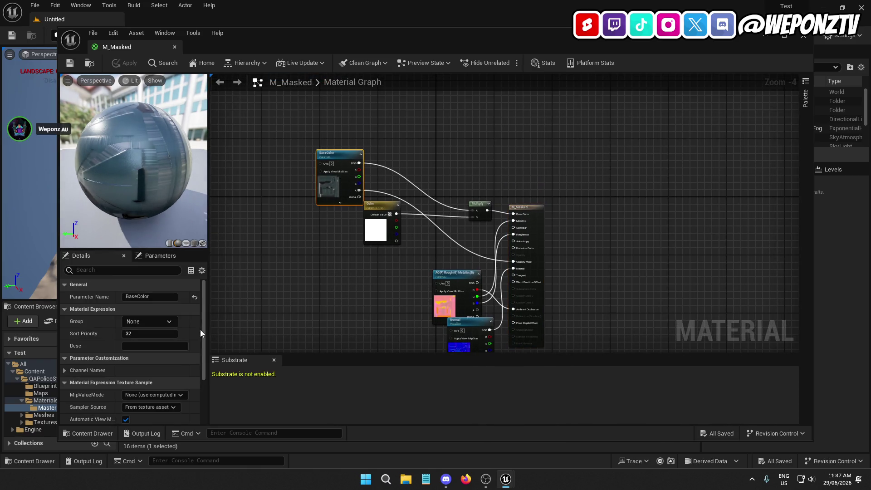
pyautogui.scroll(-10, 200, 329)
pyautogui.click(166, 392)
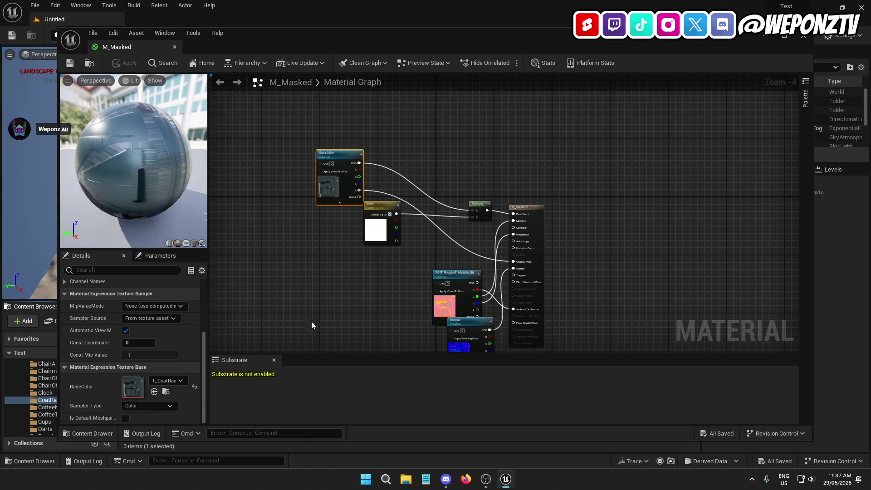
pyautogui.click(806, 36)
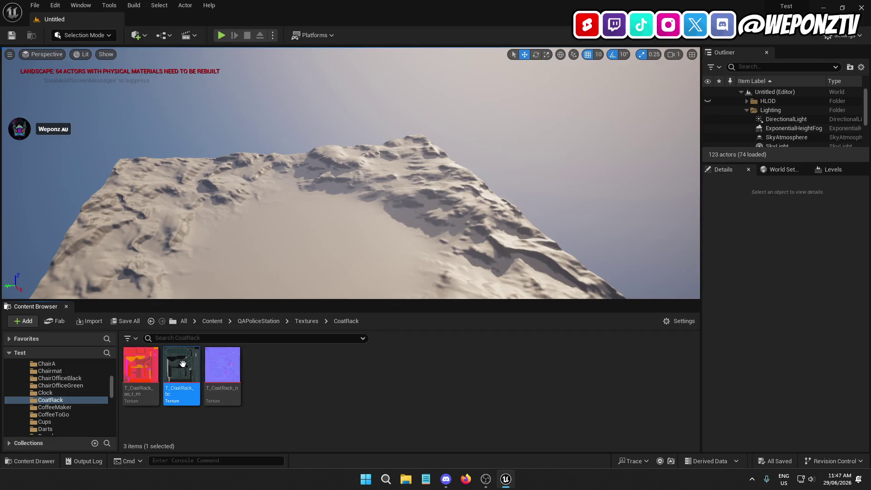
pyautogui.doubleClick(184, 364)
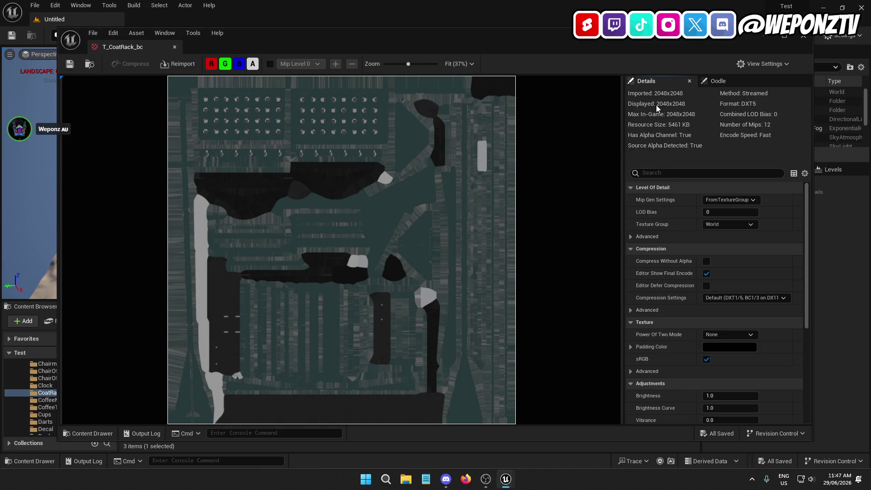
pyautogui.click(810, 37)
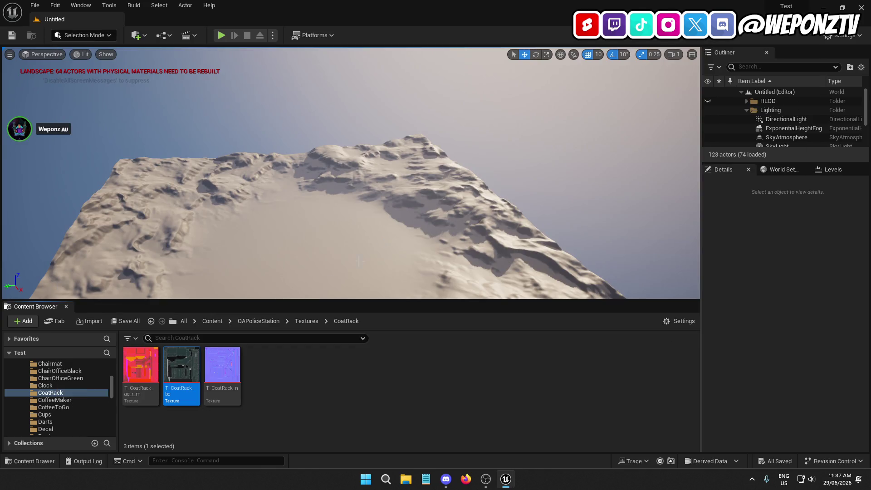
pyautogui.click(216, 322)
# Migrate the QAPoliceStation folder, accepting all assets listed in the Asset Report.
pyautogui.rightClick(150, 367)
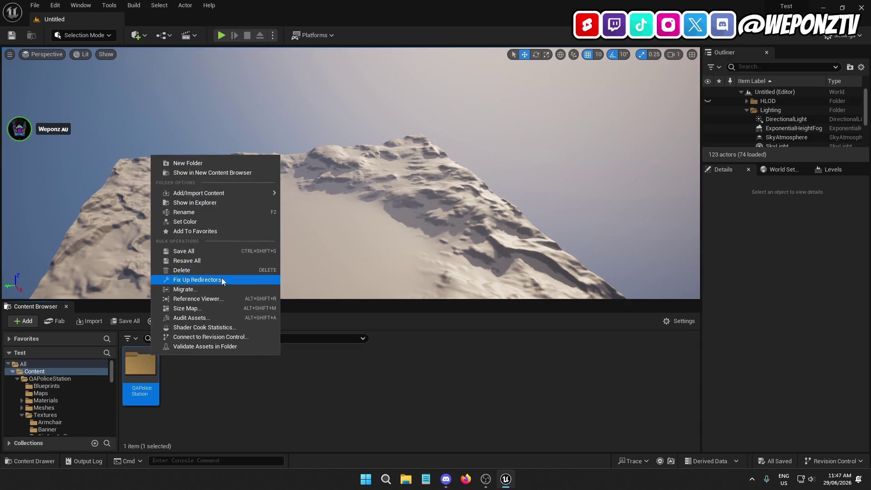
pyautogui.click(213, 288)
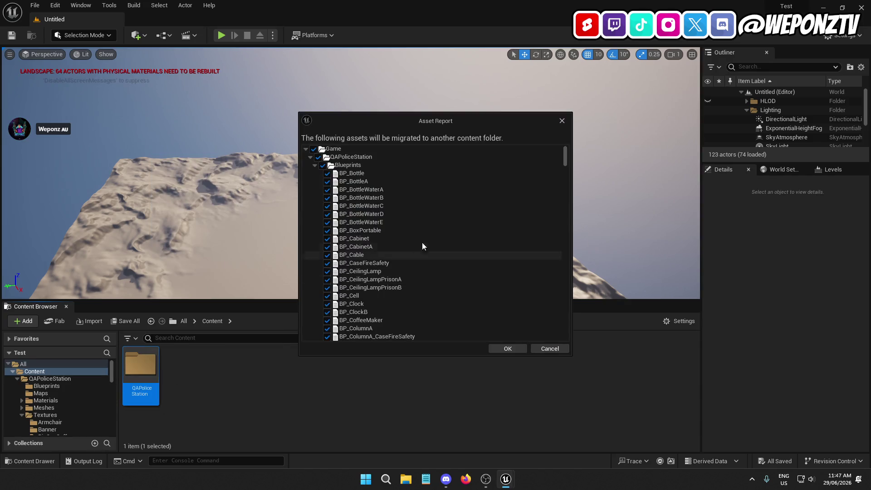
pyautogui.click(310, 157)
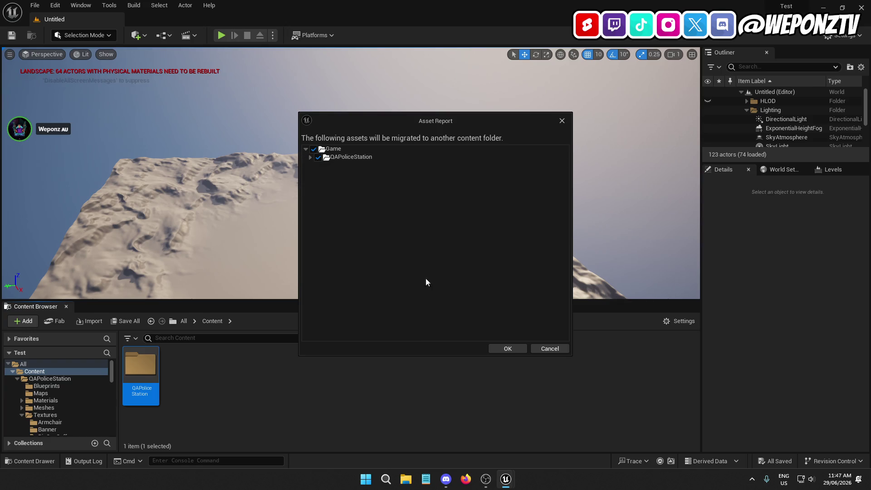
pyautogui.click(507, 348)
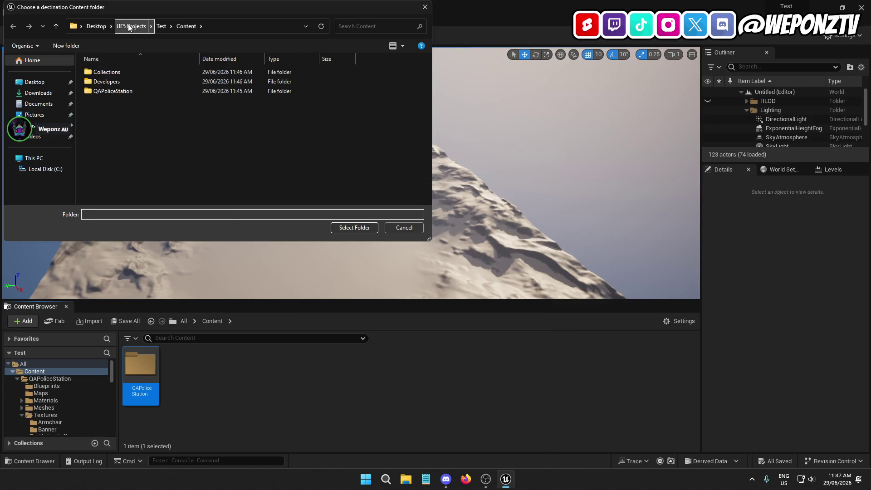
# Target PrisonRP/Content, overwrite the existing copies, and close the Test project editor.
pyautogui.click(131, 25)
pyautogui.doubleClick(113, 81)
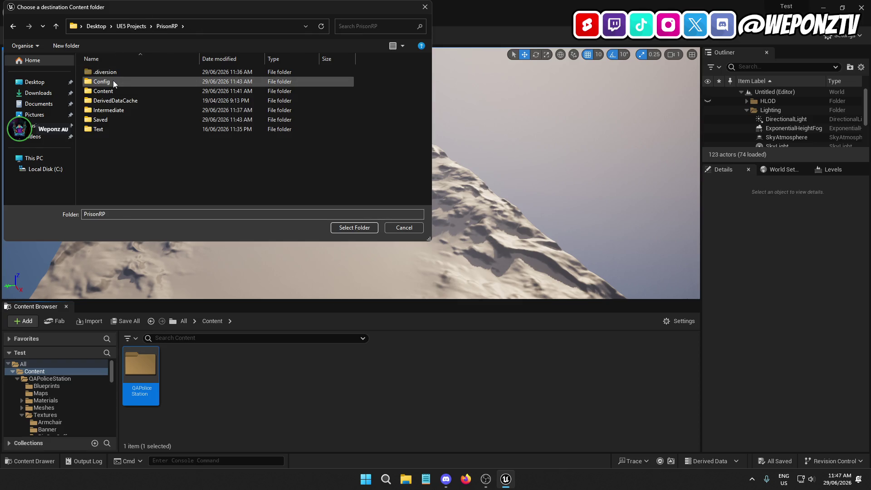
pyautogui.doubleClick(114, 90)
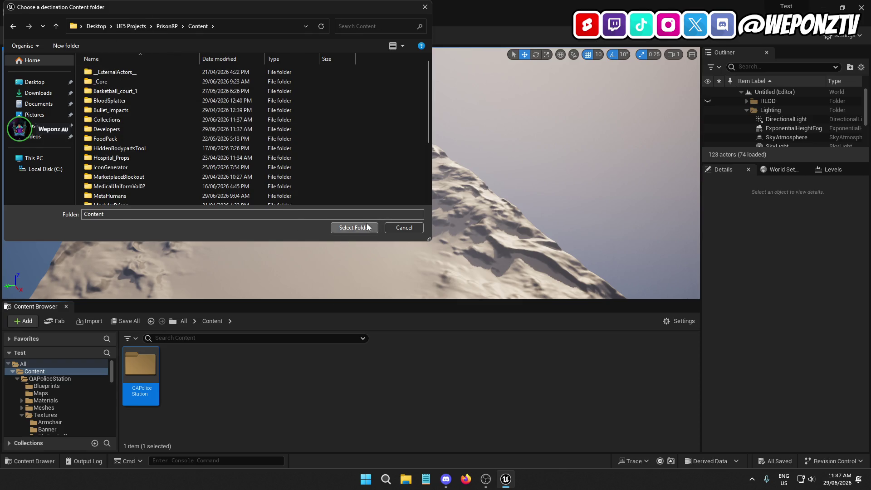
pyautogui.click(363, 228)
pyautogui.press('Return')
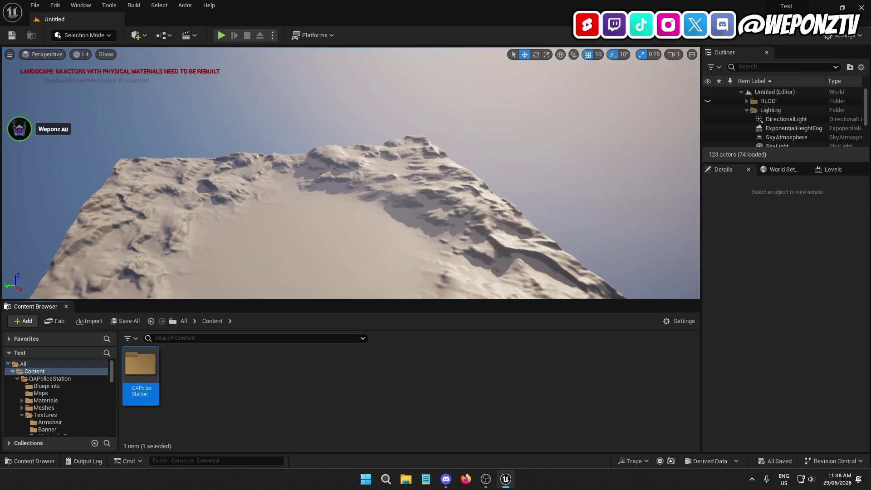
pyautogui.click(869, 3)
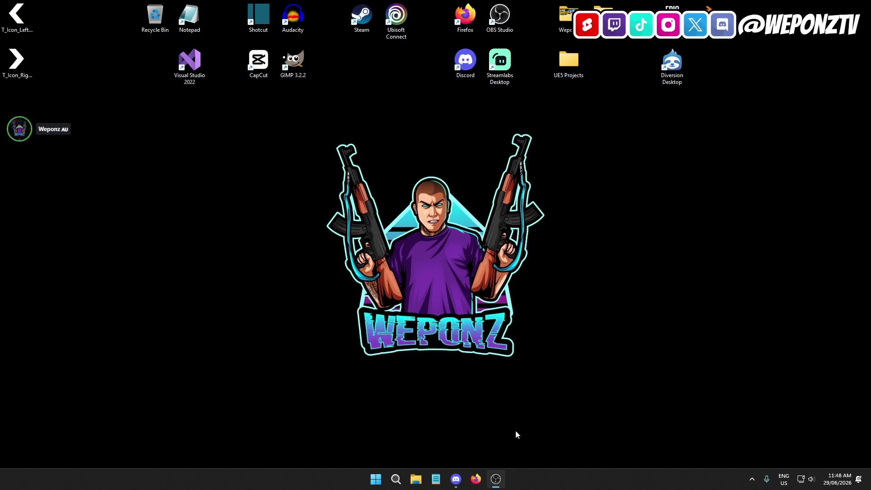
# Launch PrisonRP.uproject from UE5 Projects\PrisonRP and close the Explorer window.
pyautogui.doubleClick(573, 80)
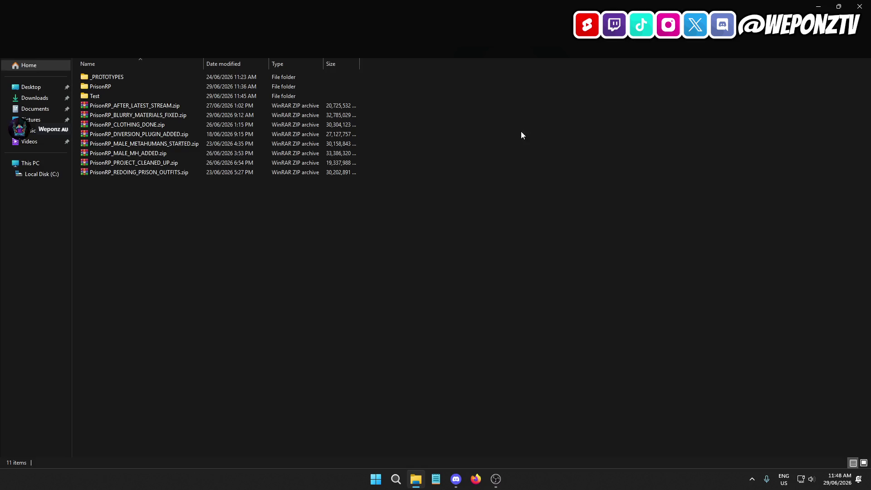
pyautogui.click(839, 7)
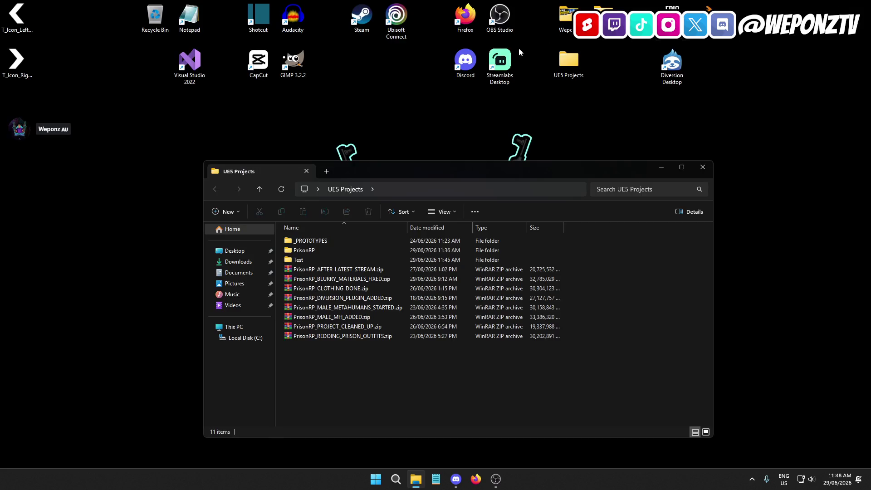
pyautogui.doubleClick(329, 249)
pyautogui.doubleClick(330, 327)
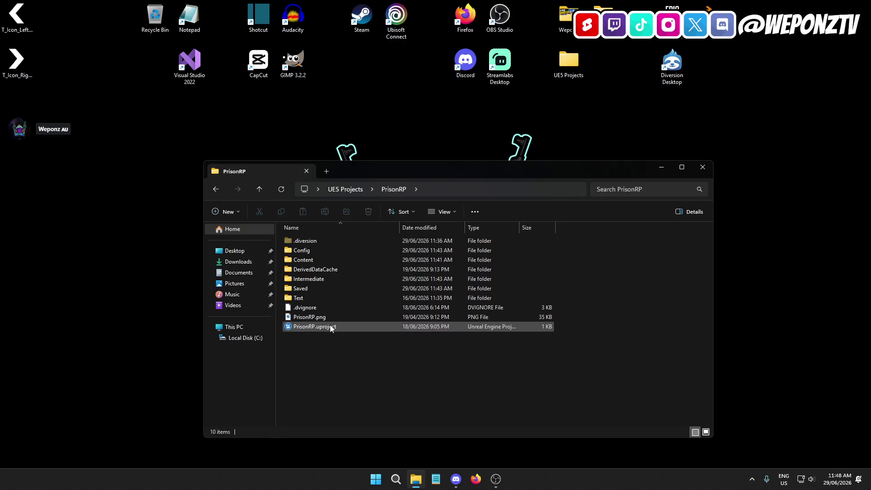
pyautogui.click(704, 168)
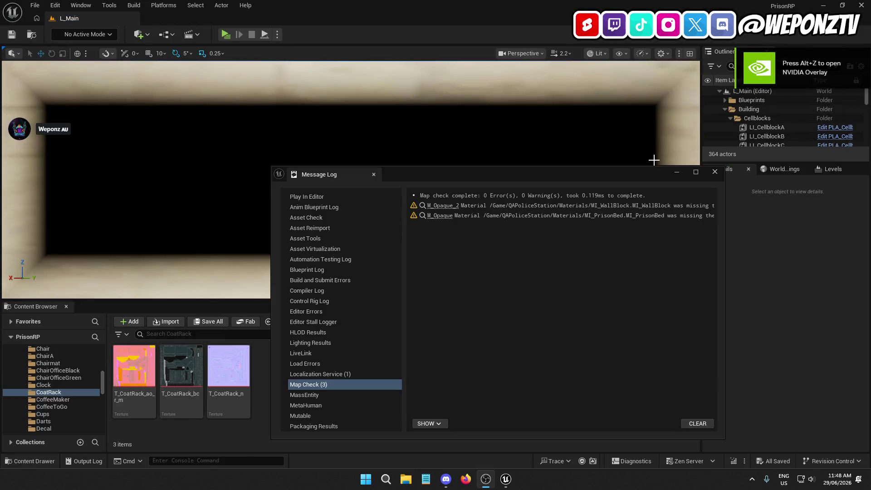
# Dismiss the Map Check log, select the locker, and open its SM_LockerRooms mesh.
pyautogui.click(716, 172)
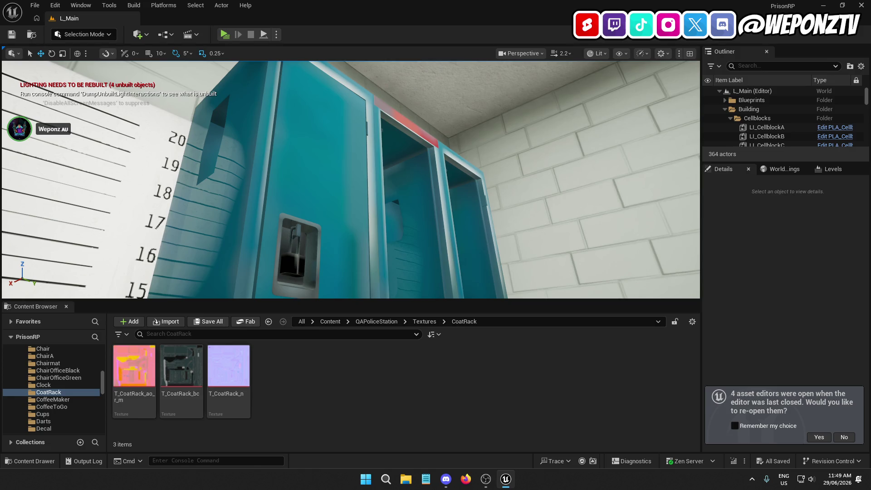
pyautogui.moveTo(351, 179); pyautogui.dragTo(351, 243)
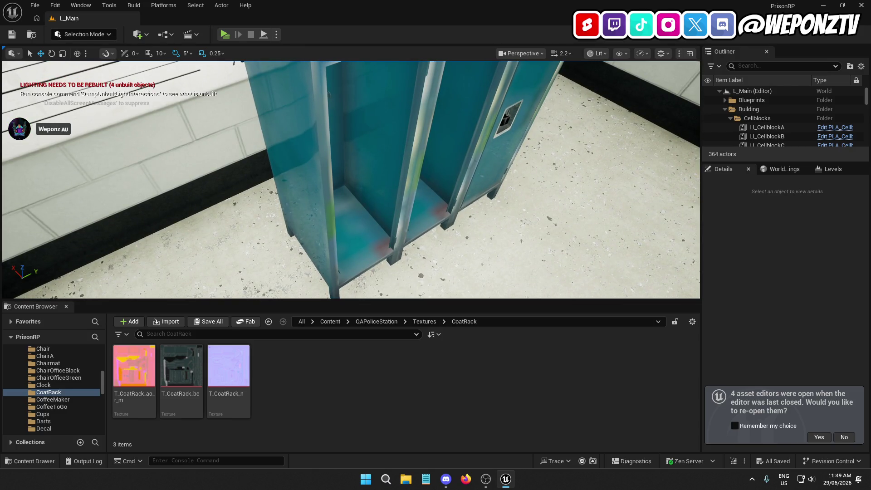
pyautogui.moveTo(350, 243)
pyautogui.mouseDown()
pyautogui.moveTo(317, 218)
pyautogui.moveTo(236, 209)
pyautogui.moveTo(190, 191)
pyautogui.moveTo(182, 172)
pyautogui.moveTo(308, 177)
pyautogui.moveTo(335, 195)
pyautogui.moveTo(335, 182)
pyautogui.moveTo(350, 181)
pyautogui.mouseUp()
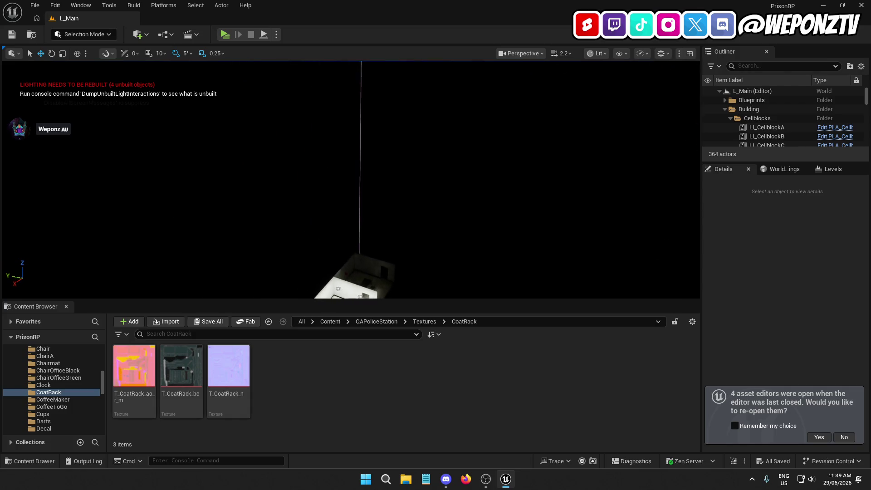
pyautogui.moveTo(351, 265); pyautogui.dragTo(355, 254)
pyautogui.click(309, 197)
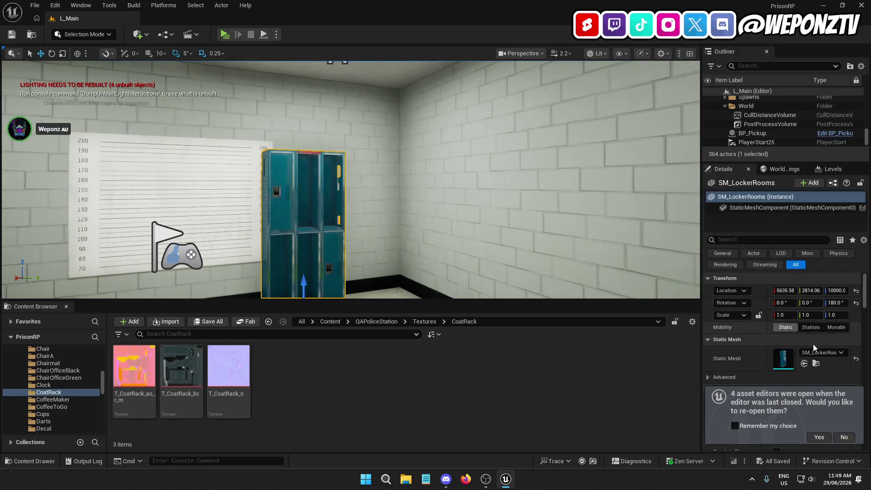
pyautogui.click(816, 365)
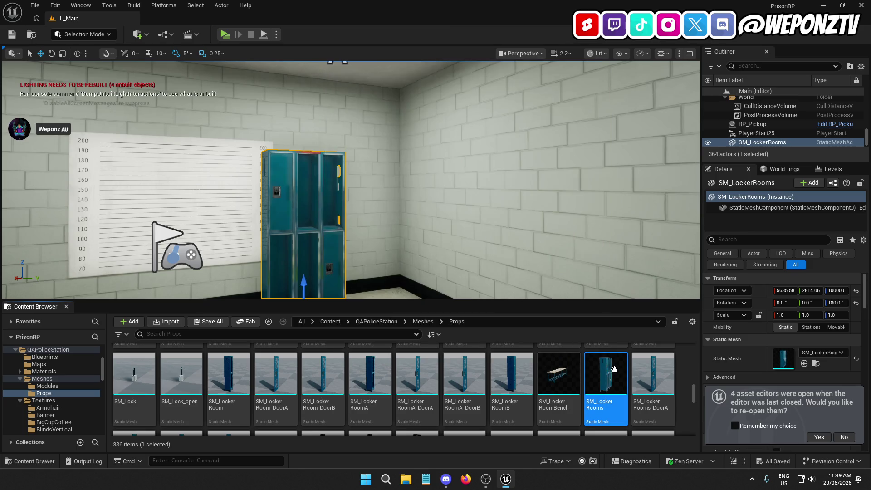
pyautogui.doubleClick(783, 359)
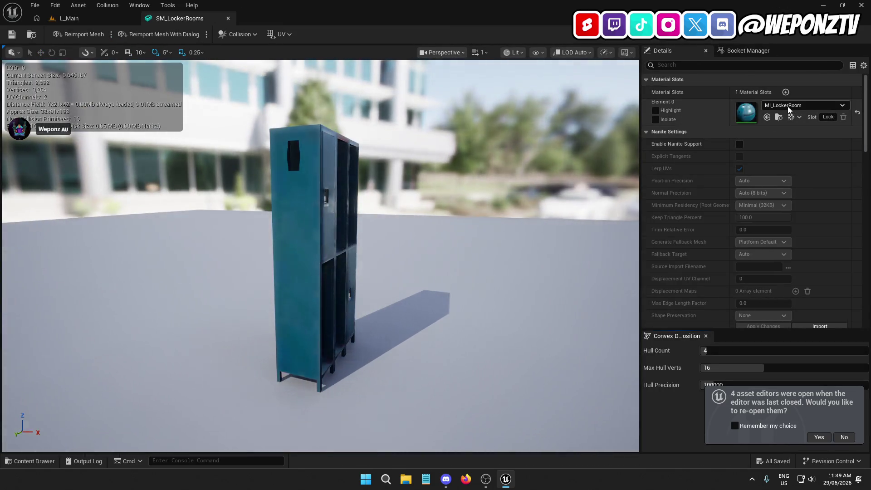
# Open the MI_LockerRoom material instance and its parent M_Masked material graph.
pyautogui.click(782, 119)
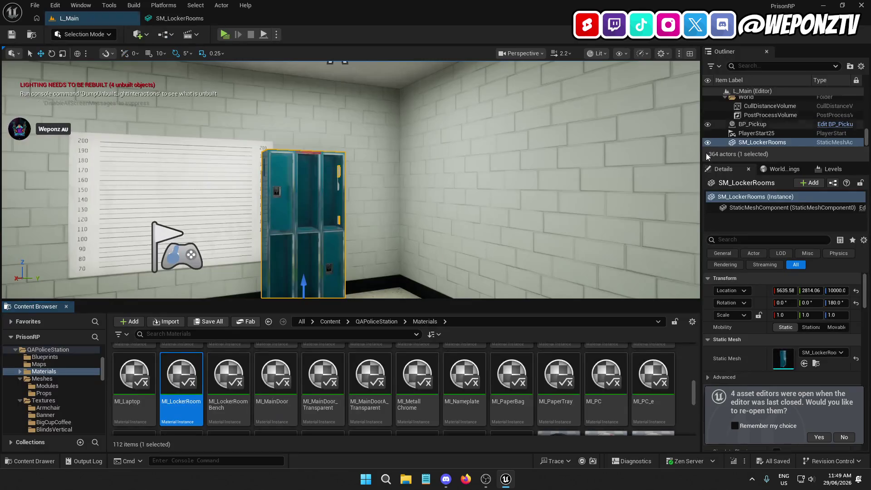
pyautogui.doubleClick(176, 384)
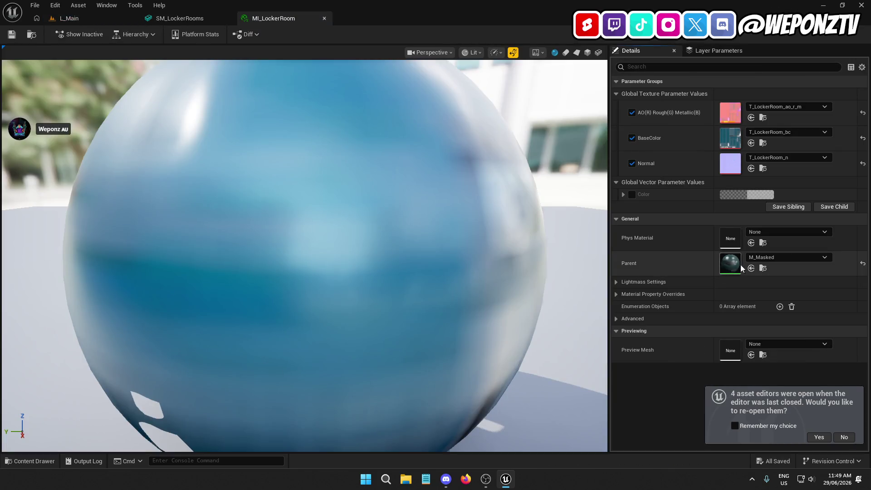
pyautogui.click(763, 271)
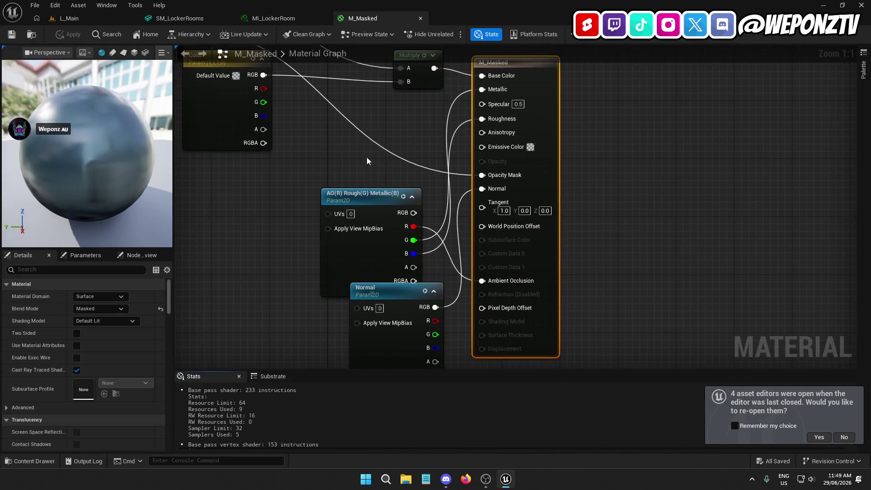
pyautogui.moveTo(350, 149); pyautogui.dragTo(457, 243)
pyautogui.moveTo(249, 91); pyautogui.dragTo(326, 160)
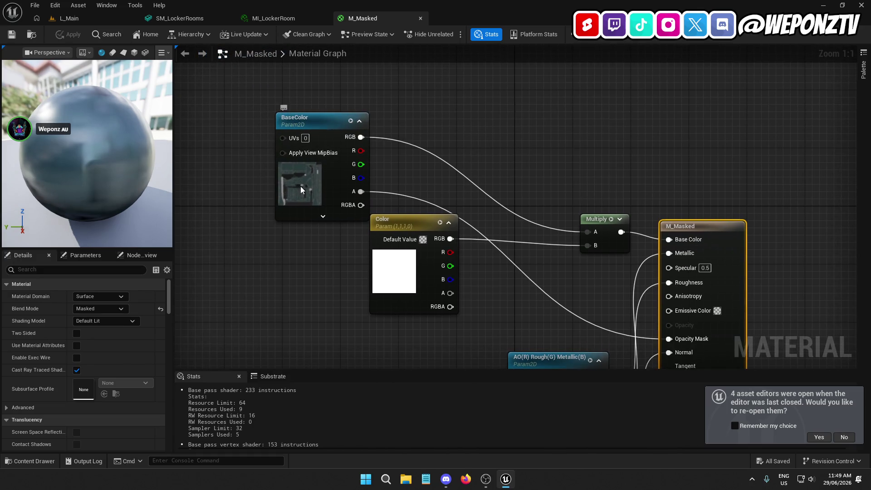
# Open the T_CoatRack_bc texture from the BaseColor parameter, then minimise the editor.
pyautogui.click(326, 160)
pyautogui.scroll(-5, 93, 345)
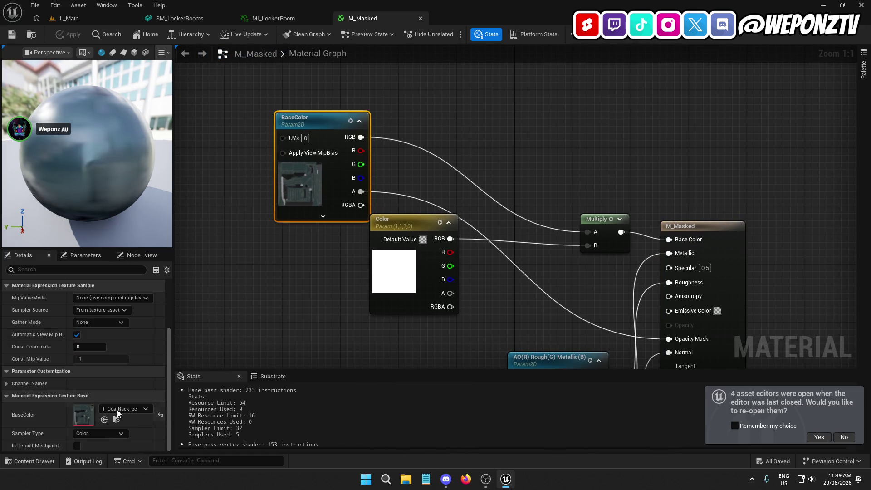
pyautogui.click(116, 420)
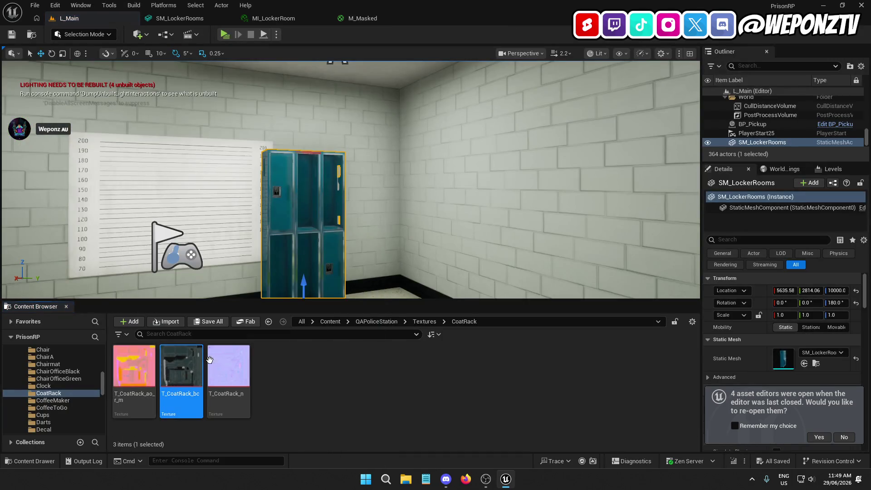
pyautogui.doubleClick(177, 370)
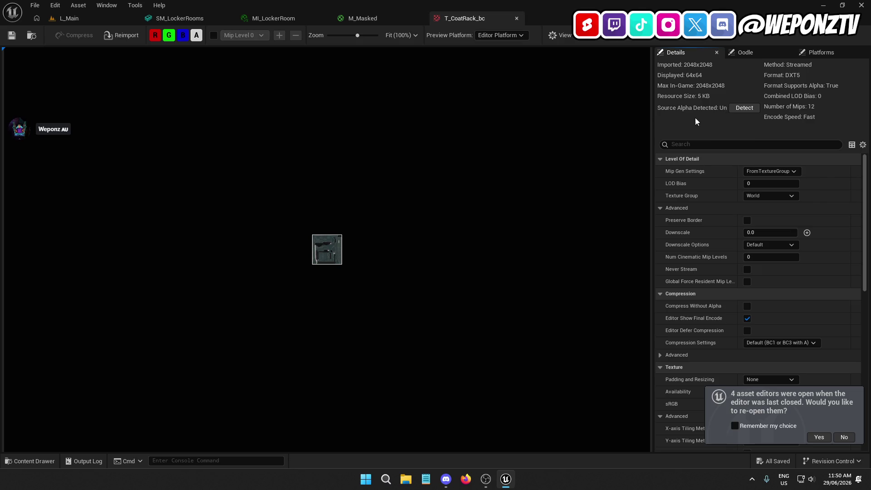
pyautogui.press('super+d')
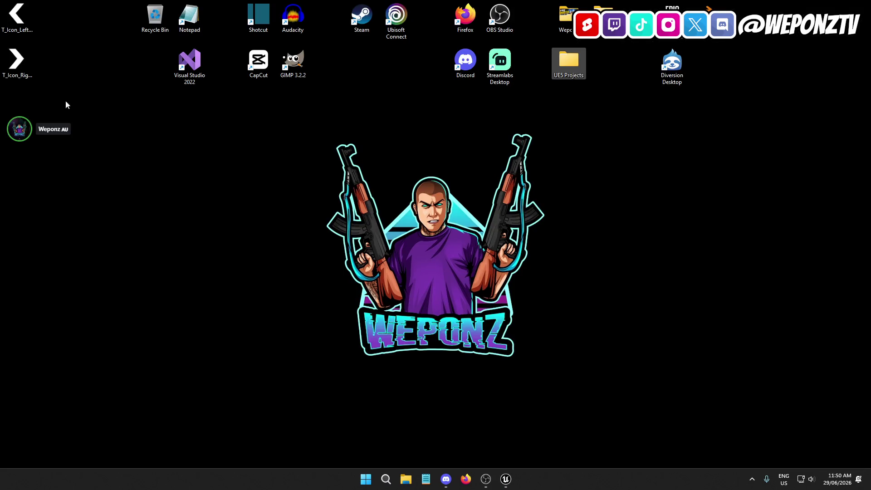
# Launch the Test project from UE5 Projects and bring its Unreal editor forward.
pyautogui.doubleClick(570, 63)
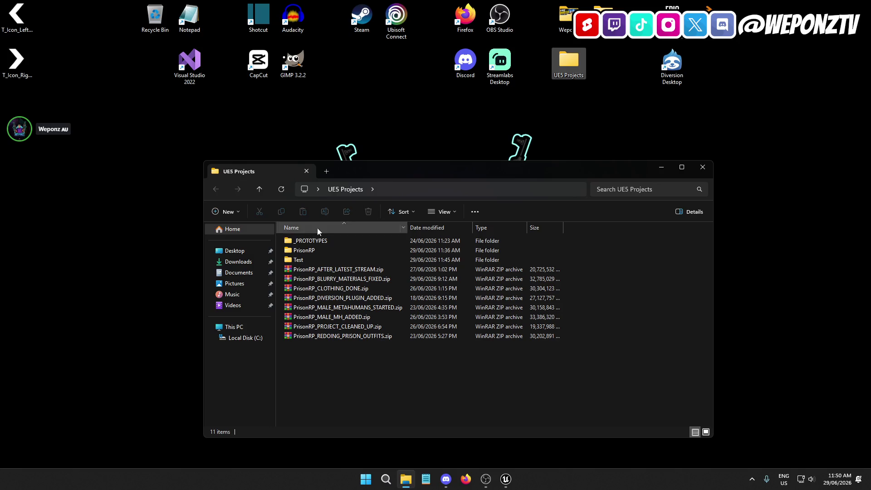
pyautogui.doubleClick(323, 257)
pyautogui.doubleClick(328, 281)
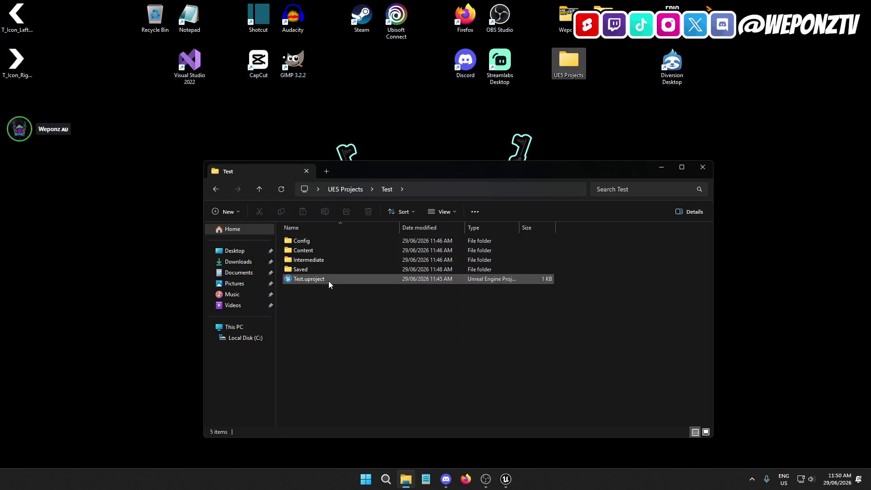
pyautogui.click(703, 167)
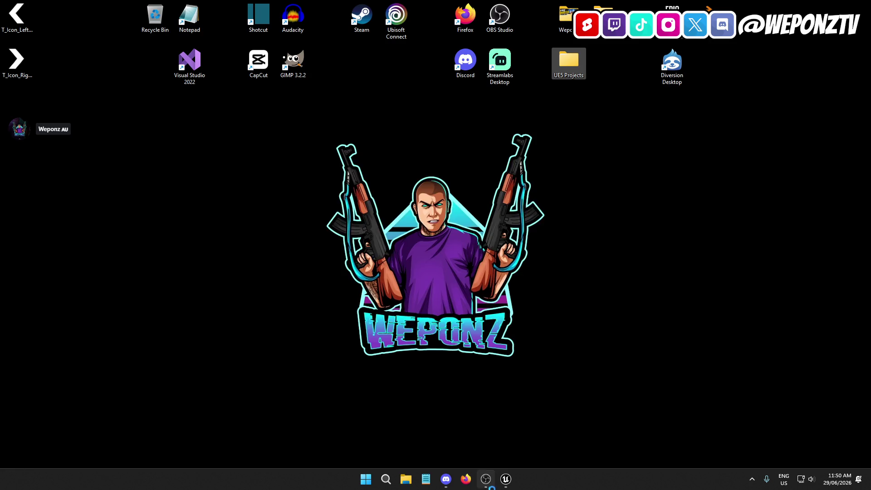
pyautogui.click(496, 479)
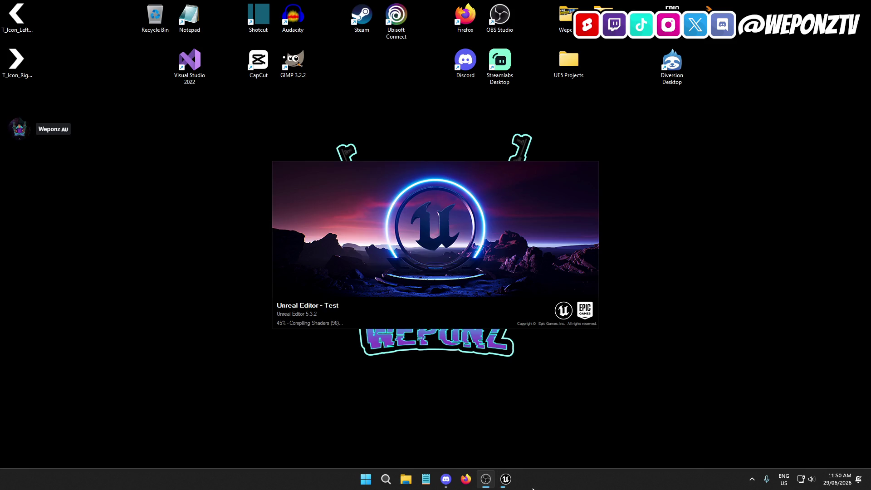
pyautogui.click(506, 479)
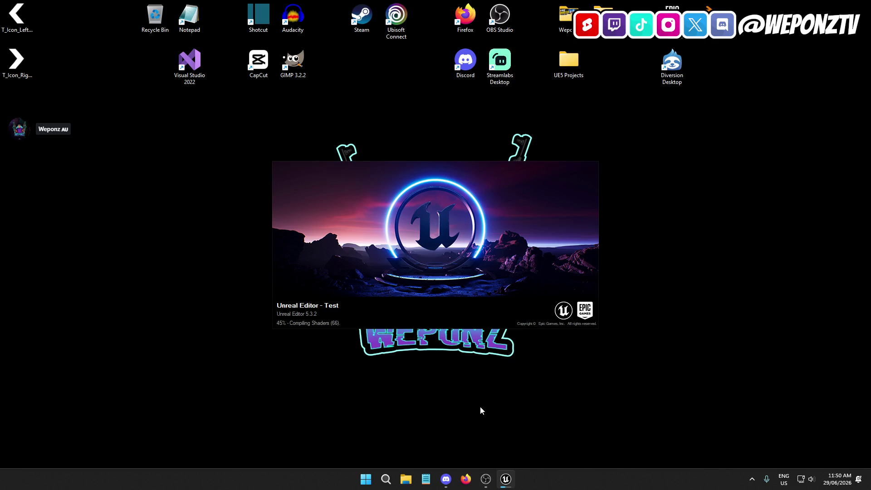
# Delete PrisonRP's DerivedDataCache and Intermediate folders and close the folder window.
pyautogui.doubleClick(569, 61)
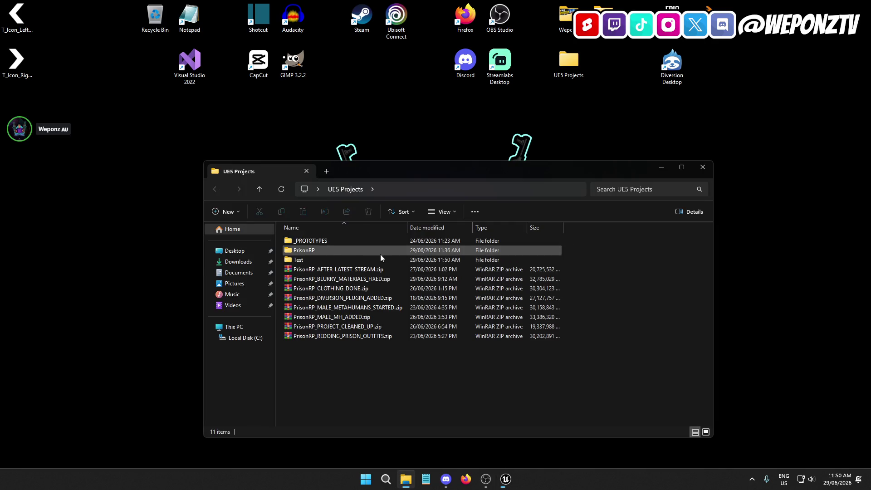
pyautogui.doubleClick(320, 249)
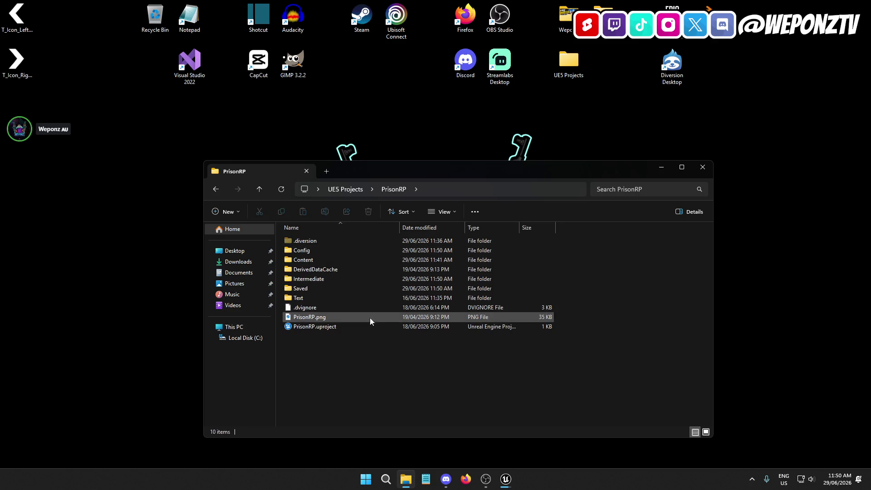
pyautogui.click(337, 277)
pyautogui.keyDown('ctrl'); pyautogui.click(386, 271); pyautogui.keyUp('ctrl')
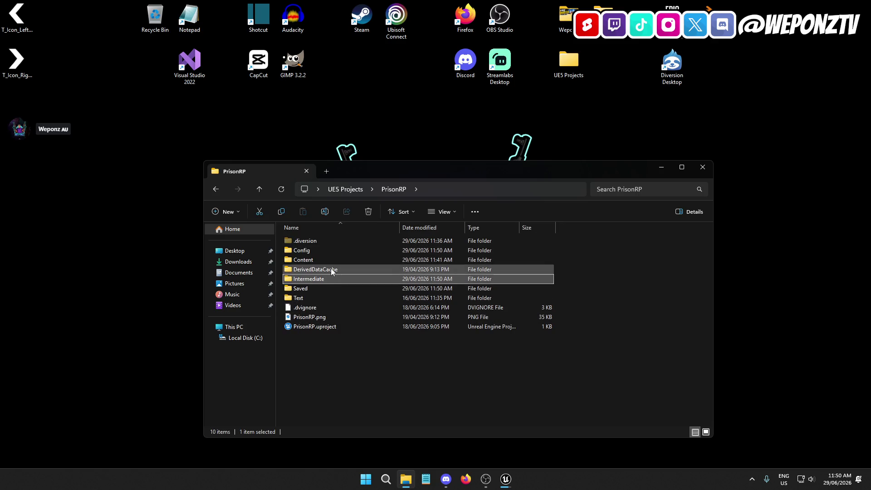
pyautogui.click(374, 212)
pyautogui.click(702, 170)
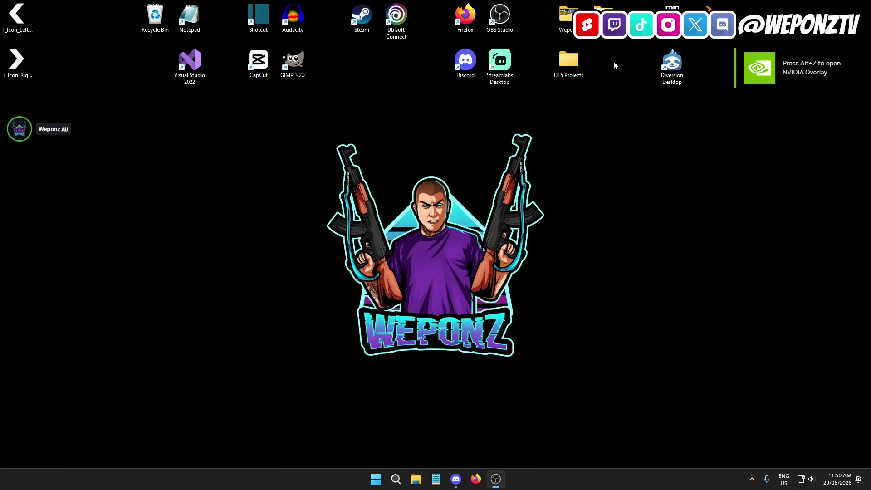
# Launch PrisonRP.uproject and check that DerivedDataCache and Intermediate were regenerated.
pyautogui.doubleClick(562, 57)
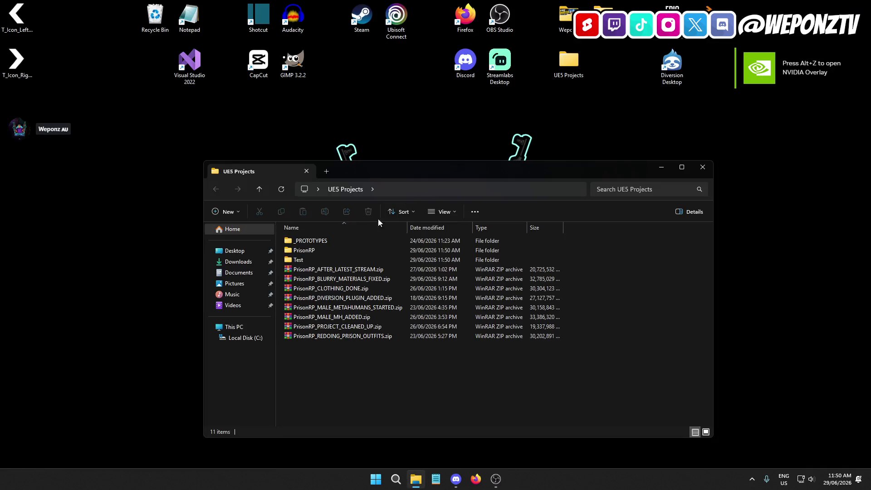
pyautogui.doubleClick(319, 250)
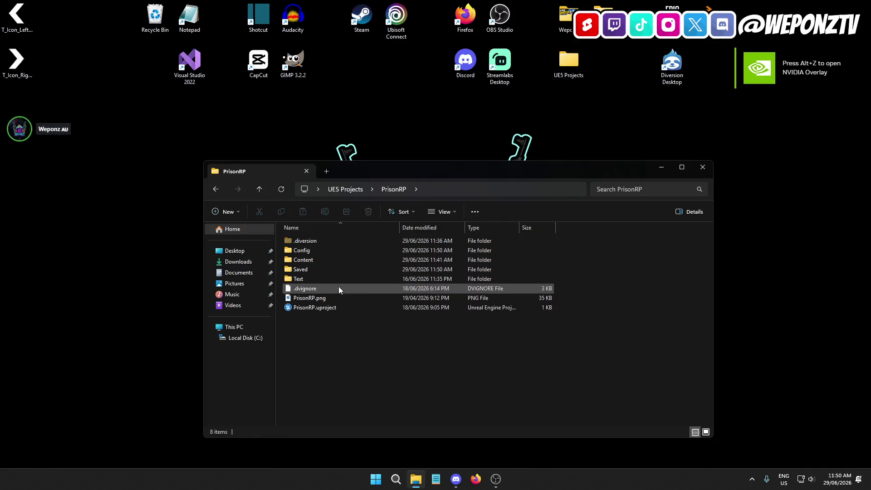
pyautogui.doubleClick(342, 307)
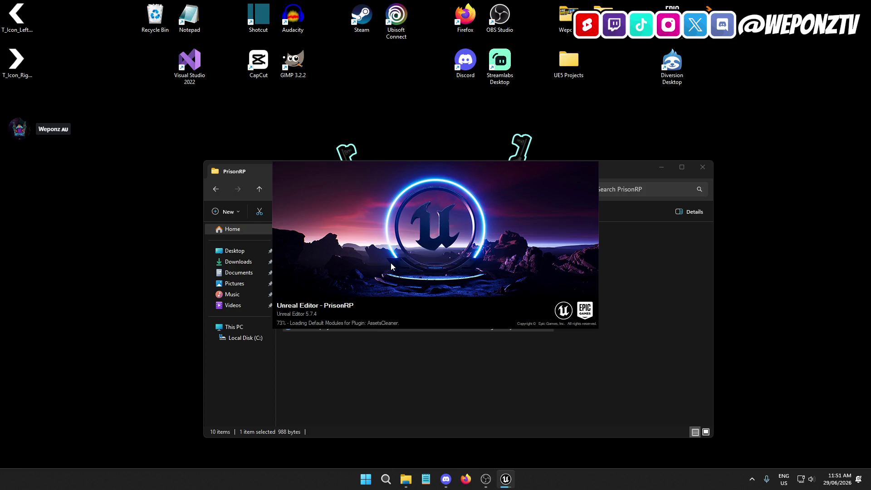
pyautogui.click(431, 392)
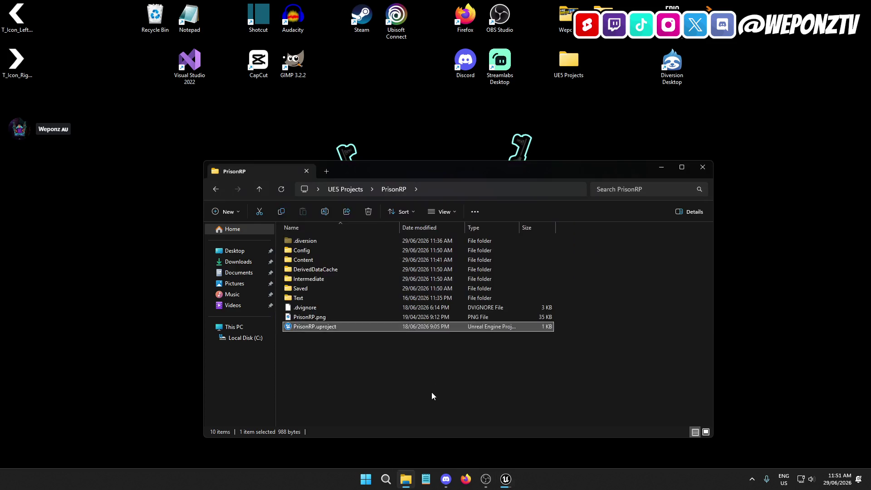
pyautogui.click(323, 279)
pyautogui.keyDown('ctrl'); pyautogui.click(323, 271); pyautogui.keyUp('ctrl')
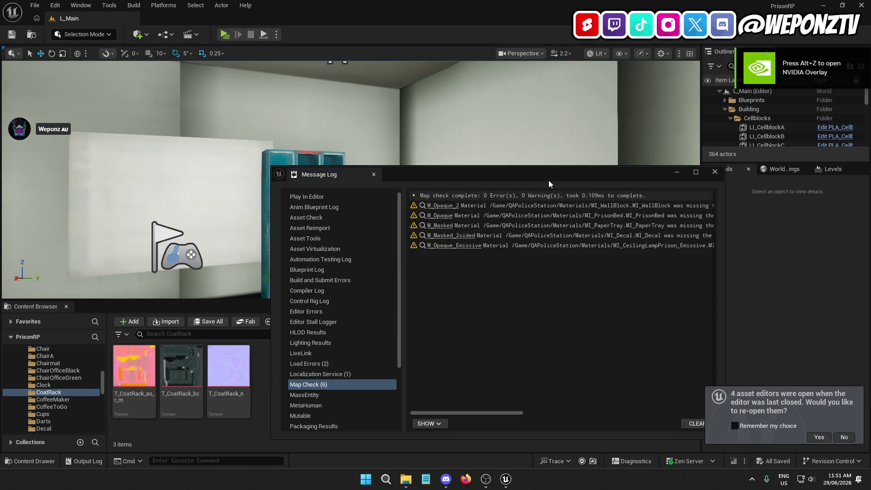
# Fix the five missing instanced-static-mesh usage warnings in the Message Log, then close it.
pyautogui.moveTo(551, 180)
pyautogui.mouseDown()
pyautogui.moveTo(716, 175)
pyautogui.moveTo(524, 149)
pyautogui.mouseUp()
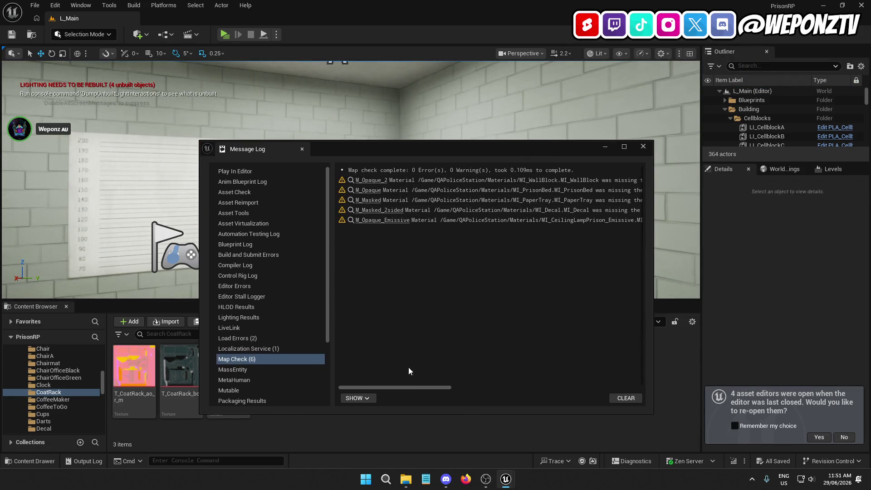
pyautogui.moveTo(385, 386)
pyautogui.mouseDown()
pyautogui.moveTo(496, 401)
pyautogui.moveTo(554, 382)
pyautogui.mouseUp()
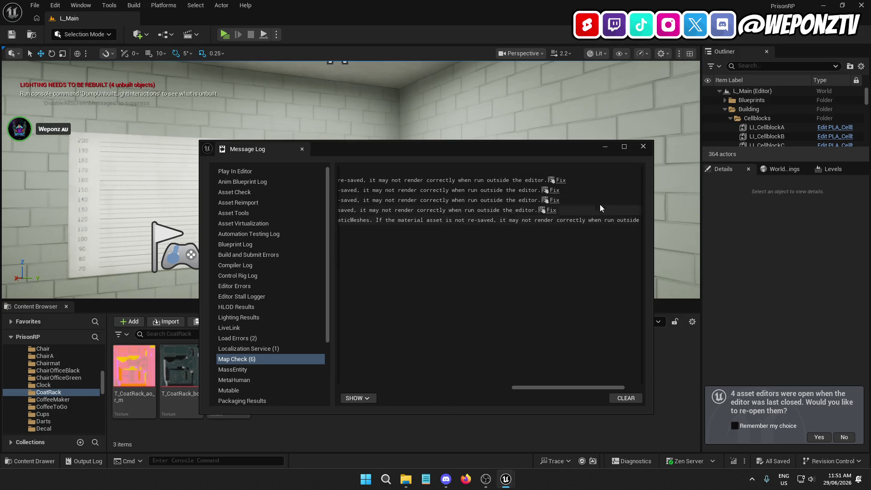
pyautogui.click(561, 180)
pyautogui.click(554, 190)
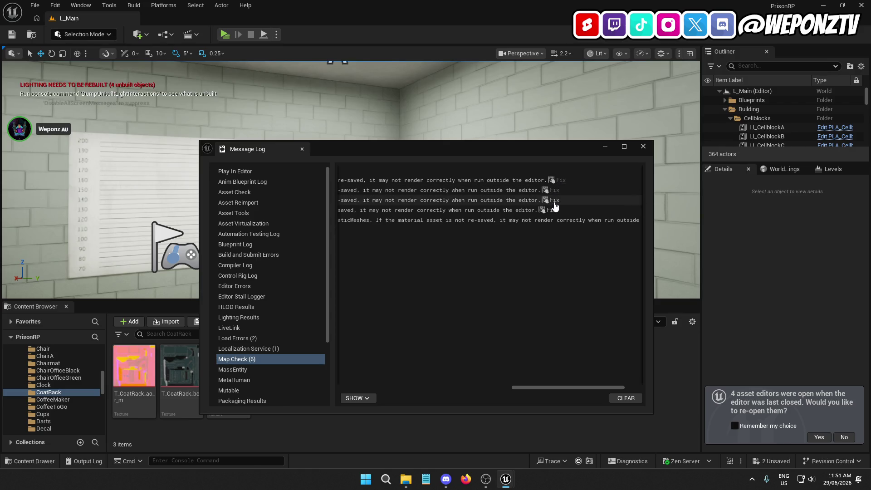
pyautogui.click(554, 200)
pyautogui.click(551, 210)
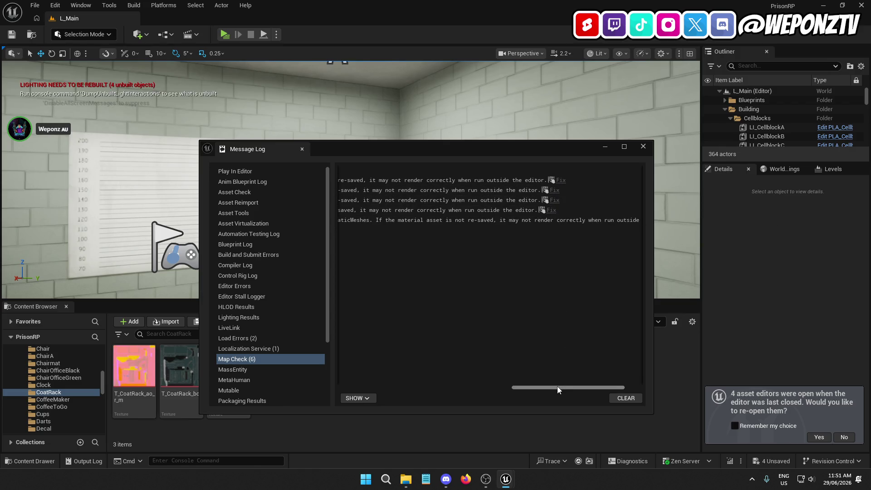
pyautogui.moveTo(558, 386); pyautogui.dragTo(574, 385)
pyautogui.click(636, 221)
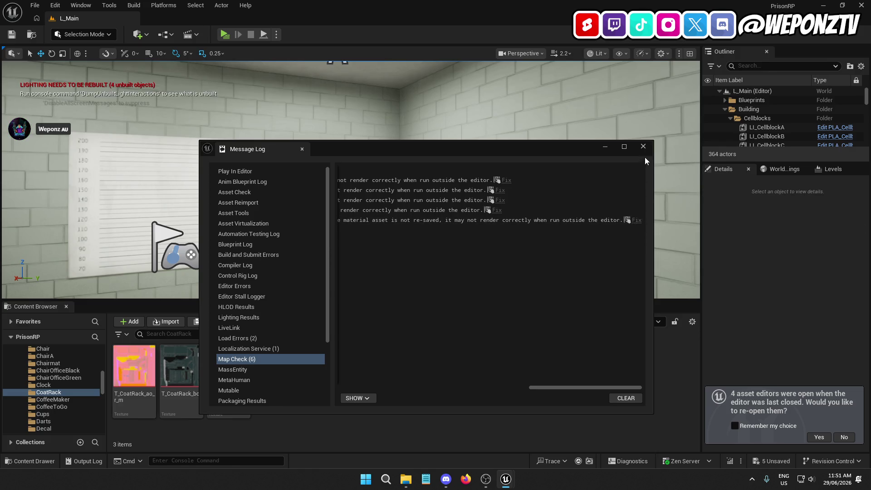
pyautogui.click(643, 146)
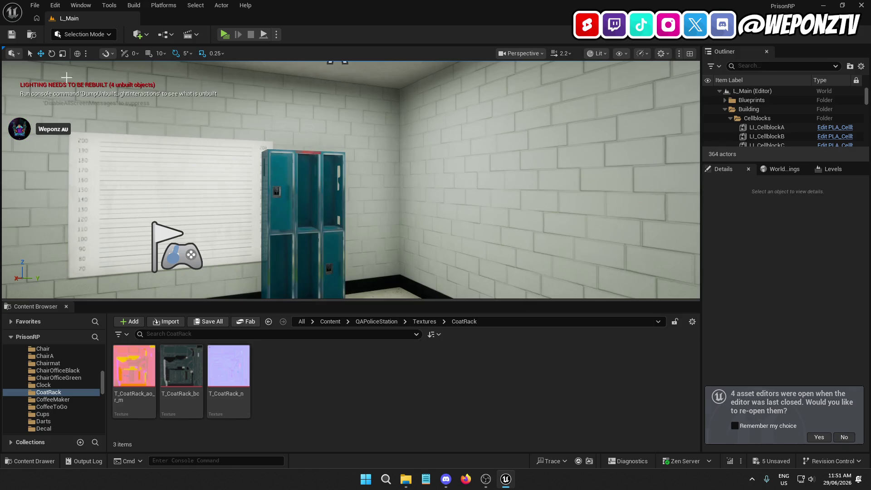
# Save all fixed assets, then open the locker's MI_LockerRoom material instance.
pyautogui.click(35, 5)
pyautogui.click(46, 130)
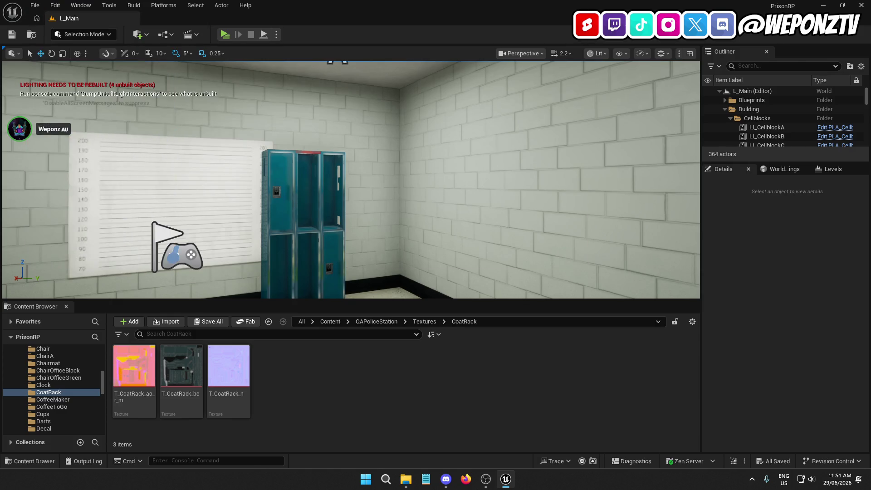
pyautogui.click(303, 218)
pyautogui.click(816, 414)
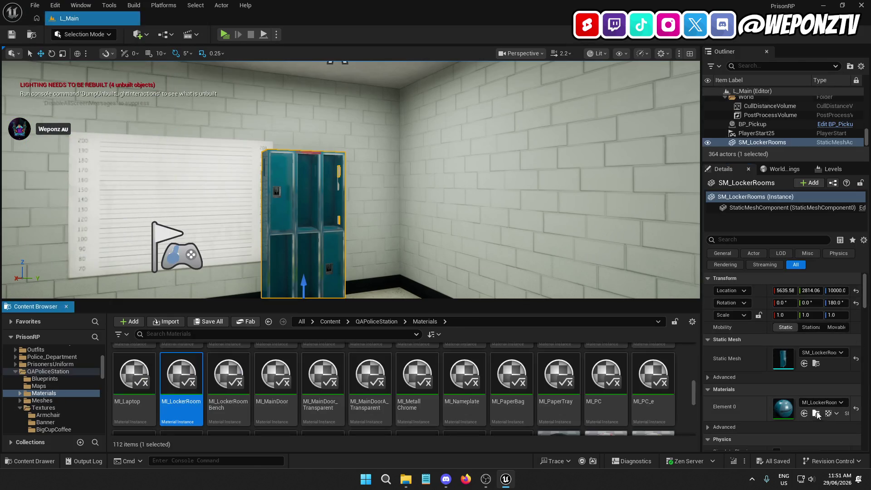
pyautogui.doubleClick(199, 393)
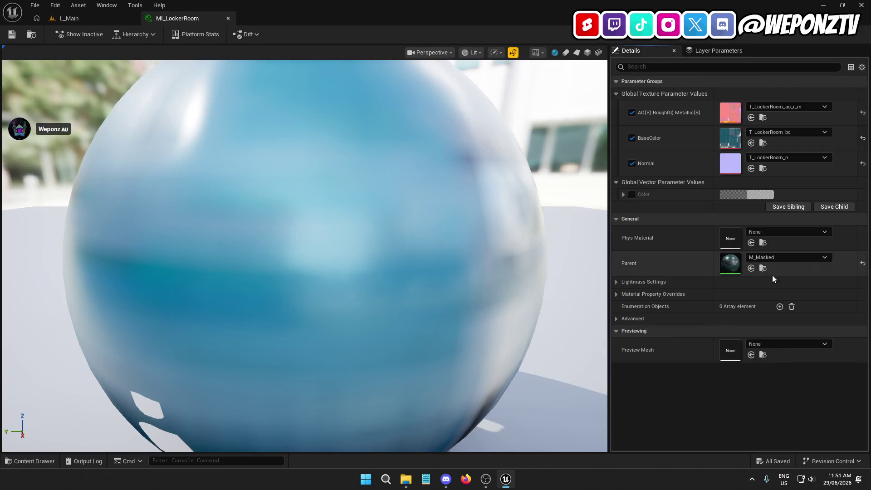
# Open parent M_Masked and open the T_CoatRack_bc texture behind its BaseColor node.
pyautogui.click(763, 268)
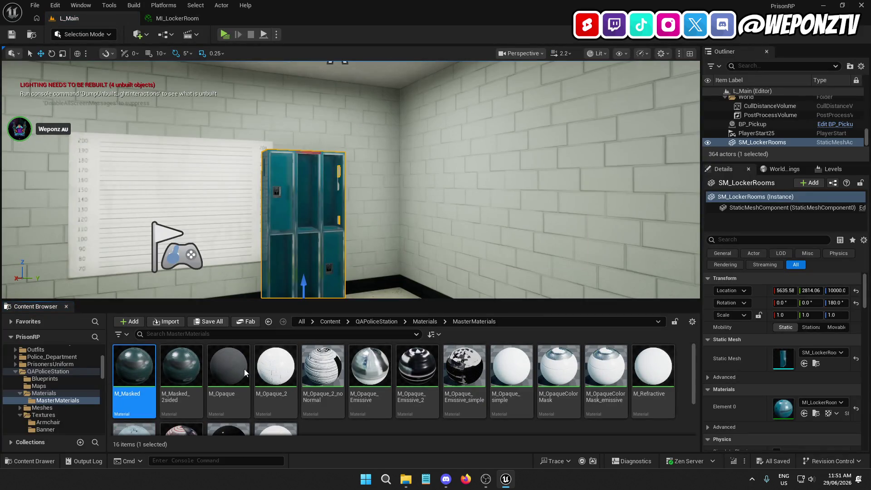
pyautogui.press('Return')
pyautogui.click(256, 188)
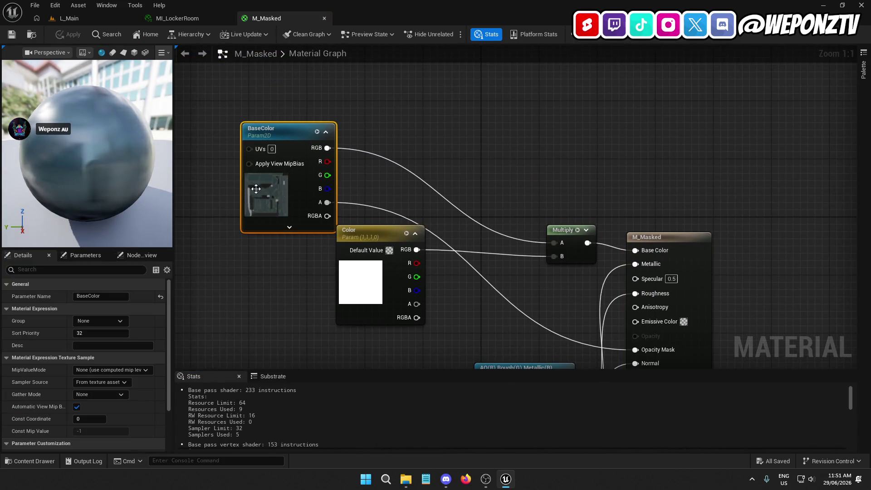
pyautogui.scroll(-3, 91, 386)
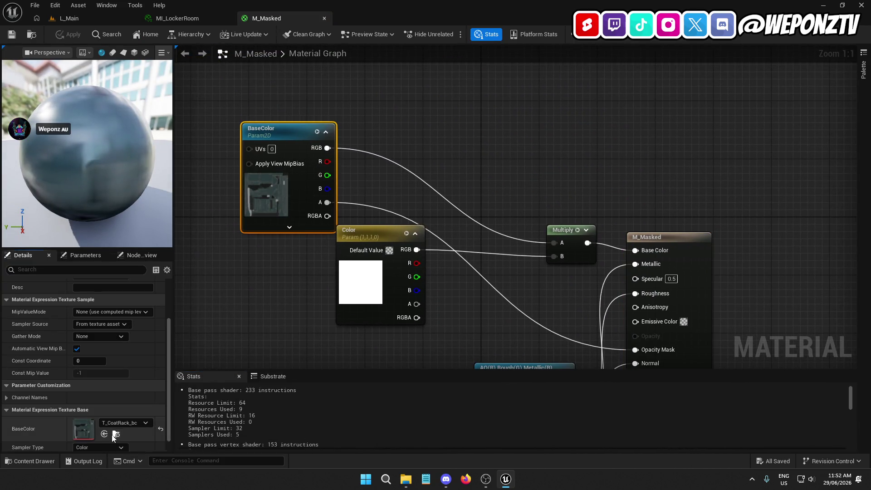
pyautogui.click(114, 435)
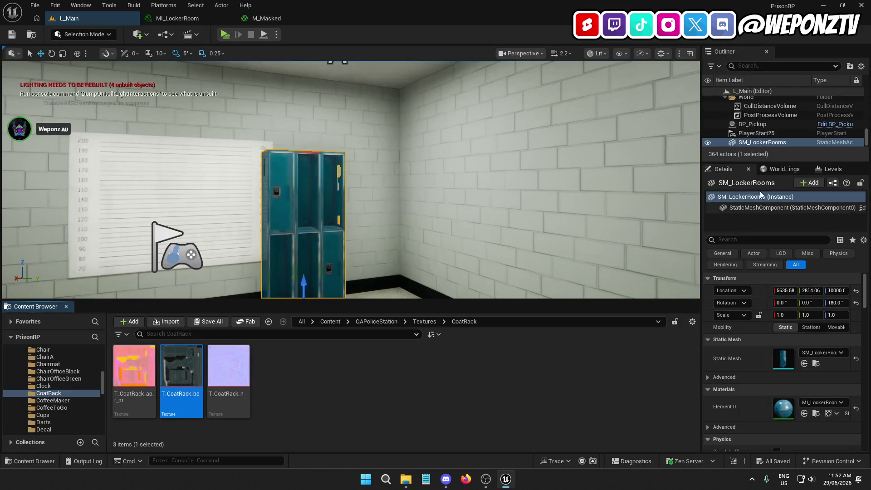
pyautogui.doubleClick(169, 373)
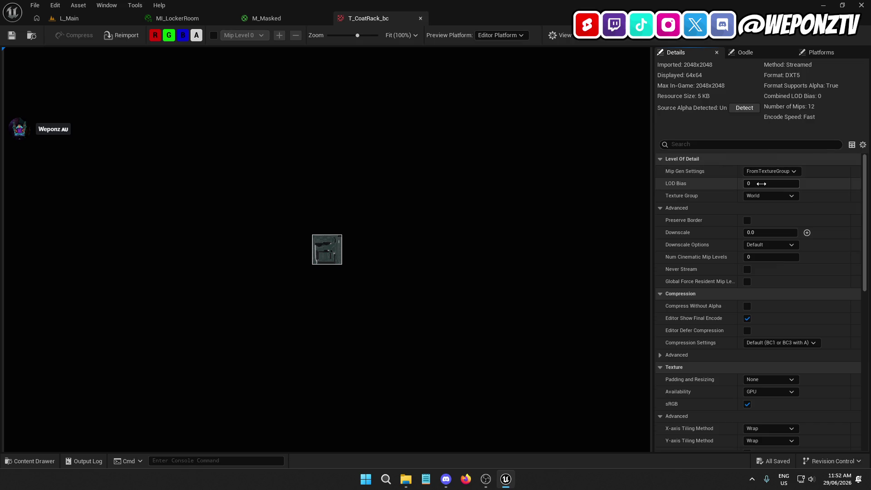
# Try a LOD Bias of 1 on T_CoatRack_bc, then reset it to 0.
pyautogui.click(763, 184)
pyautogui.write('1')
pyautogui.press('Return')
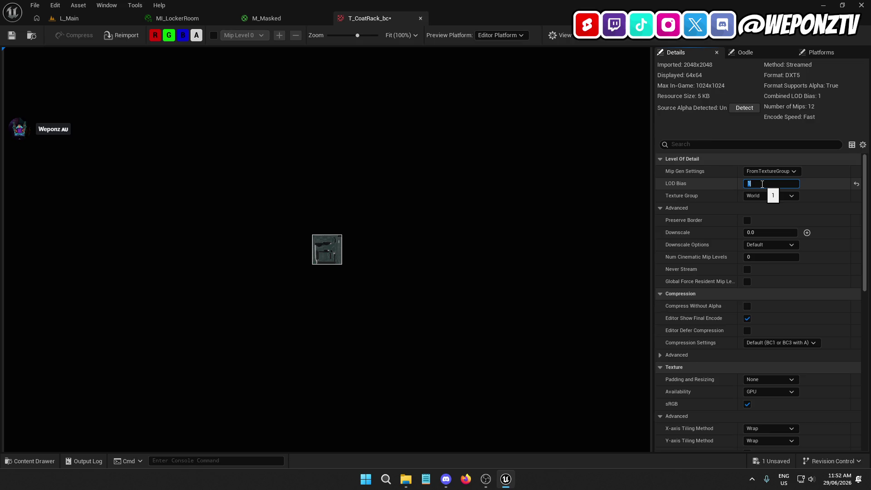
pyautogui.write('0')
pyautogui.press('Return')
# Detect the texture's source alpha, save T_CoatRack_bc, and return to the M_Masked graph.
pyautogui.click(744, 107)
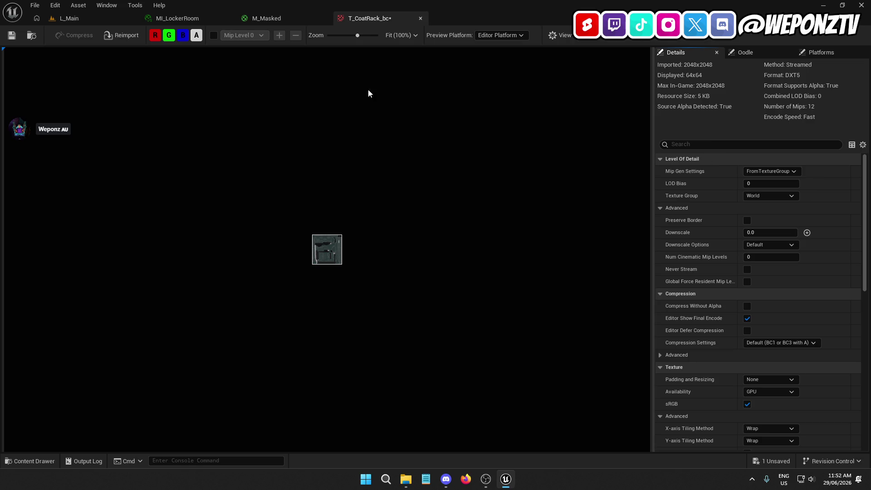
pyautogui.click(11, 37)
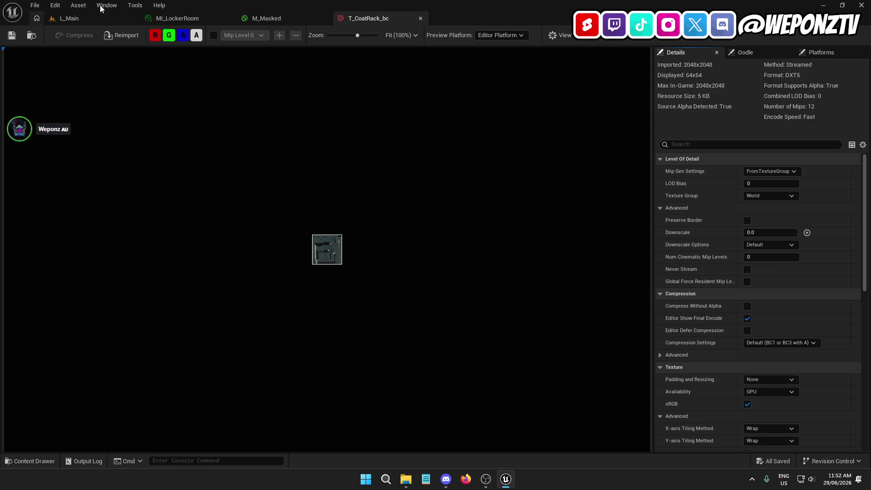
pyautogui.click(289, 21)
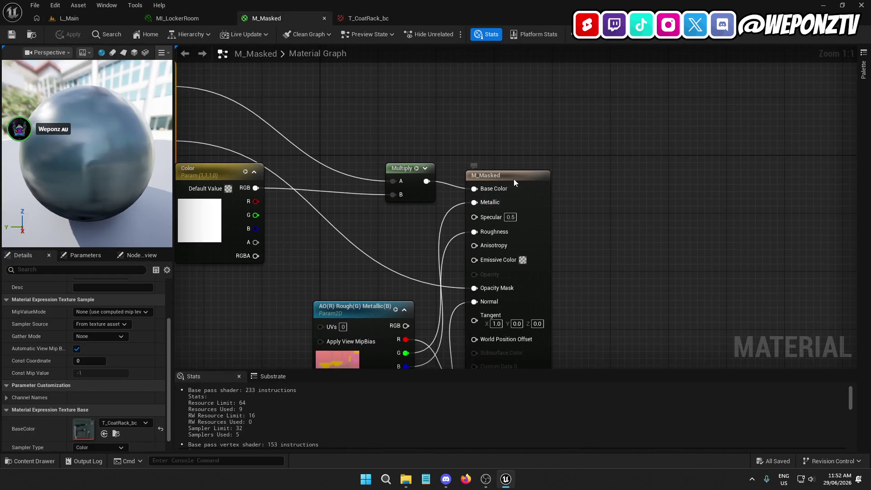
# Search the M_Masked graph for 'm_mat' and 'result' nodes, cancelling both searches.
pyautogui.click(483, 175)
pyautogui.scroll(-3, 147, 339)
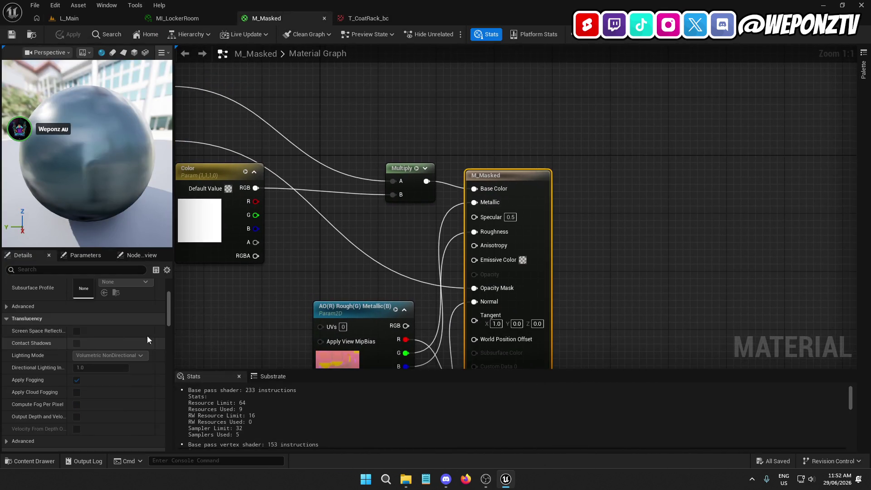
pyautogui.rightClick(687, 190)
pyautogui.write('m_mat')
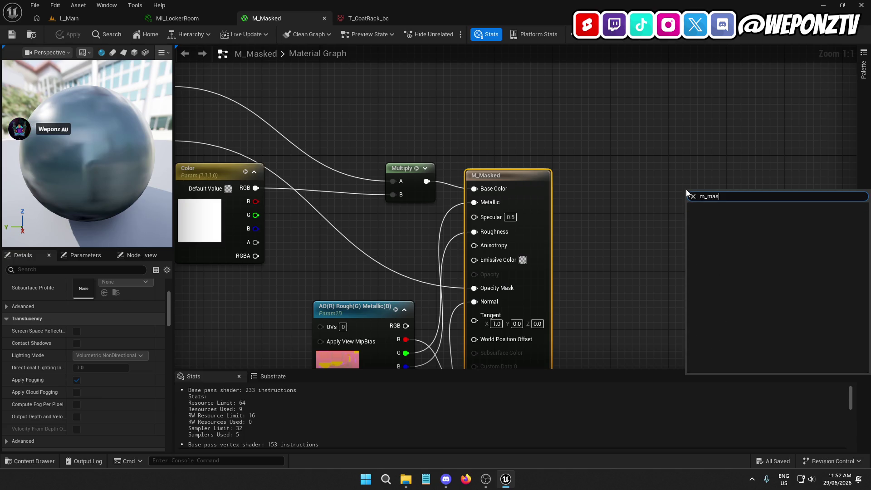
pyautogui.press('Escape')
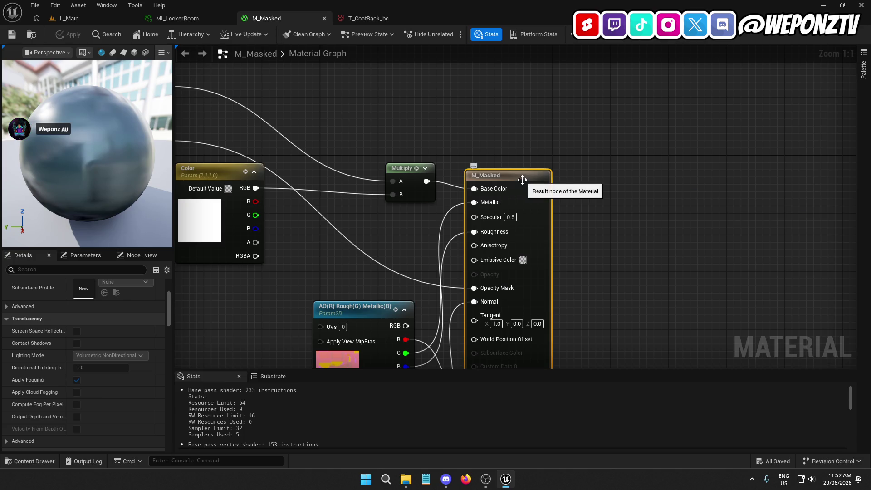
pyautogui.rightClick(649, 178)
pyautogui.write('resul')
pyautogui.press('BackSpace')
pyautogui.press('BackSpace')
pyautogui.press('BackSpace')
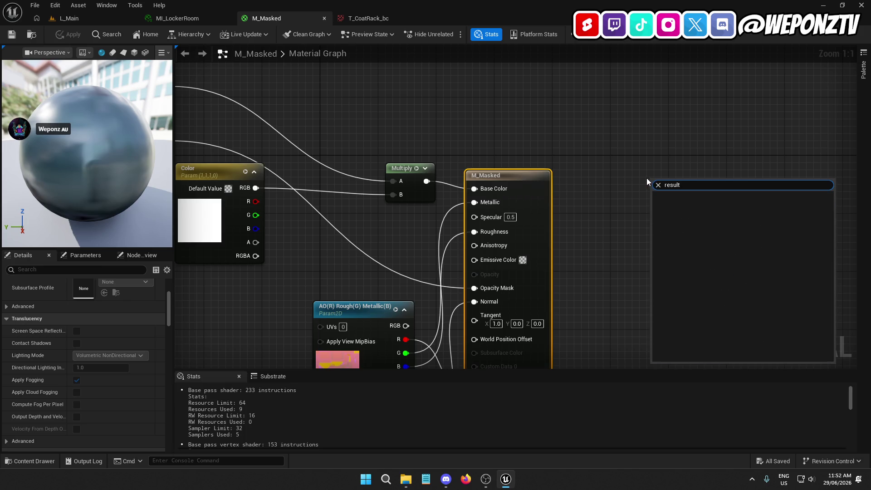
pyautogui.write('tu')
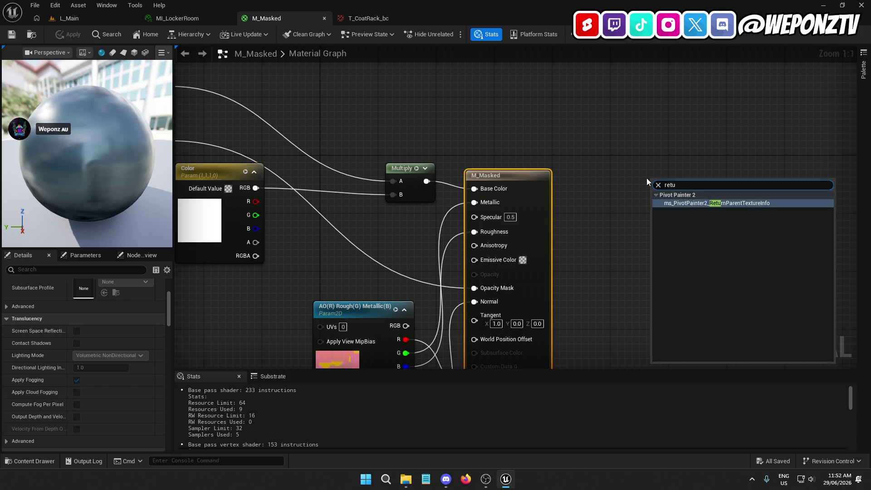
pyautogui.press('Escape')
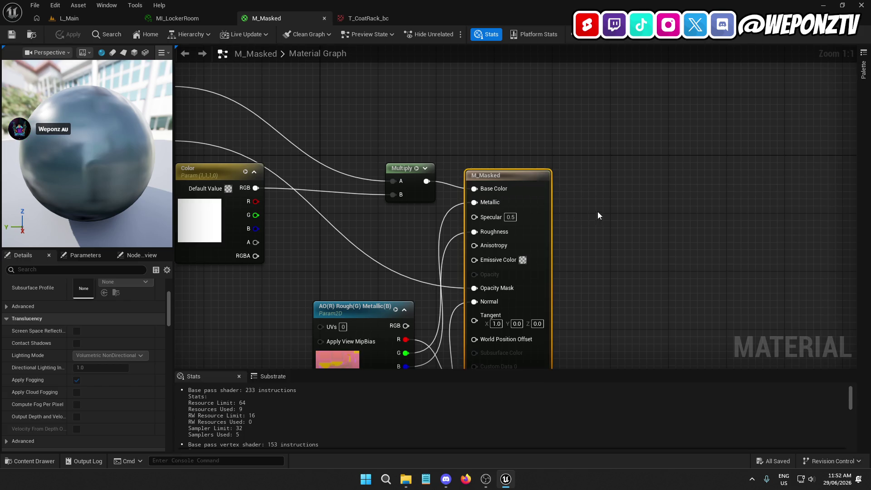
# Tick Two Sided in the M_Masked material details.
pyautogui.moveTo(598, 215)
pyautogui.mouseDown()
pyautogui.moveTo(522, 39)
pyautogui.moveTo(499, 122)
pyautogui.mouseUp()
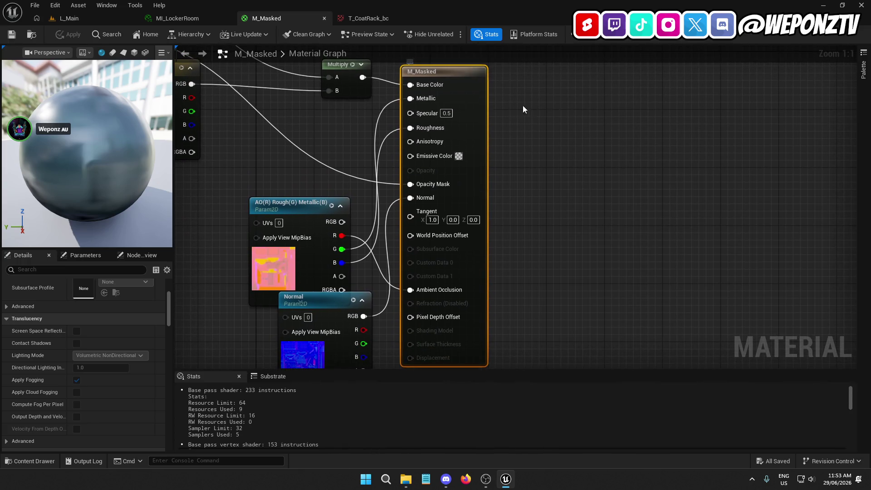
pyautogui.scroll(-5, 338, 426)
pyautogui.click(282, 375)
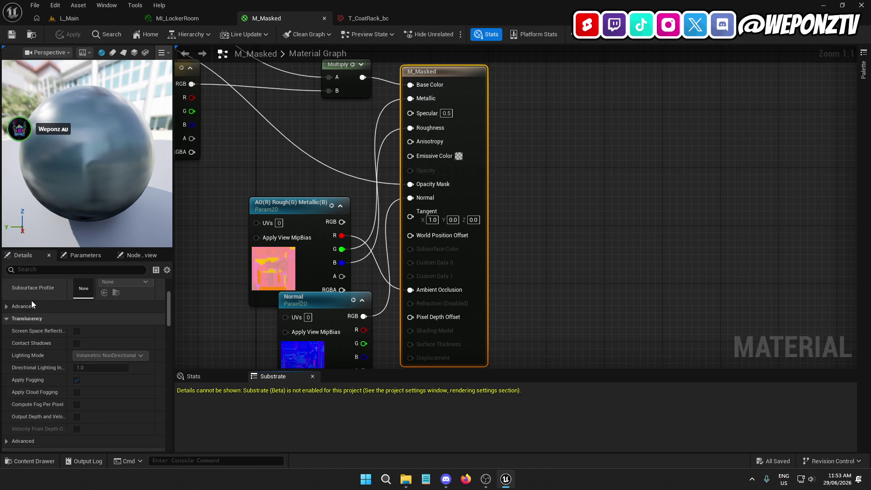
pyautogui.scroll(-3, 36, 298)
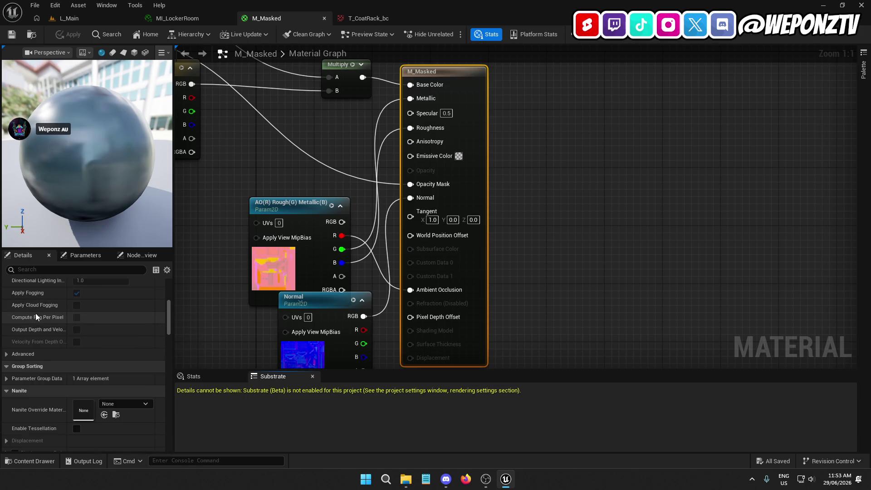
pyautogui.scroll(-5, 29, 315)
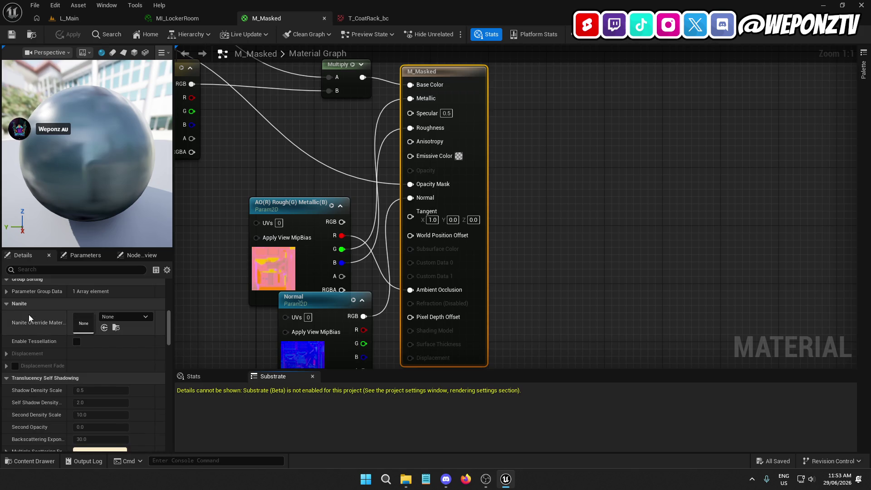
pyautogui.scroll(-2, 29, 315)
pyautogui.scroll(10, 29, 315)
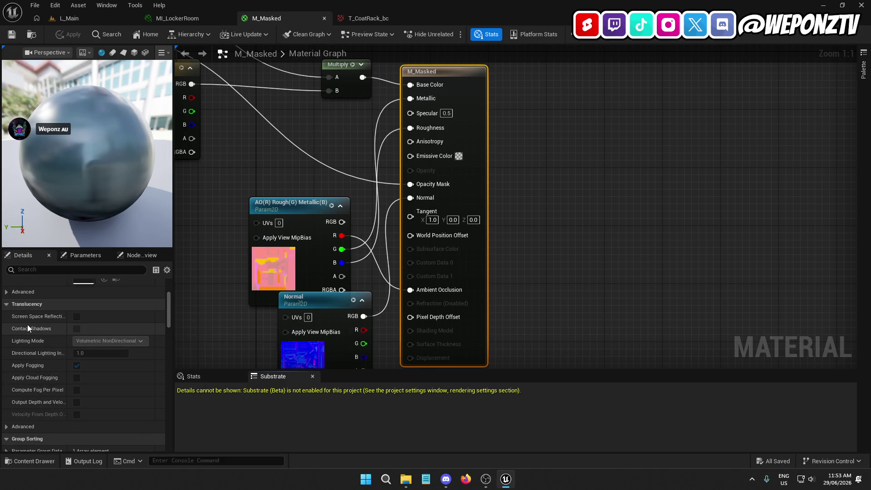
pyautogui.scroll(3, 27, 325)
pyautogui.scroll(6, 29, 325)
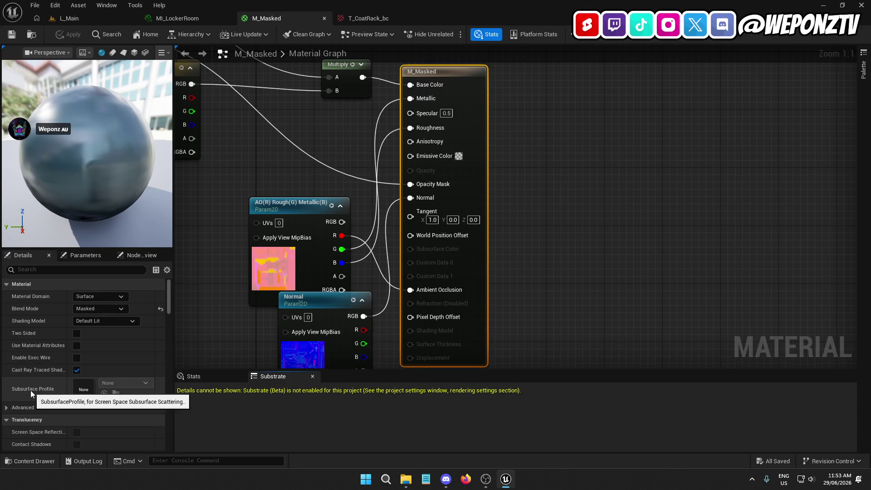
pyautogui.click(76, 335)
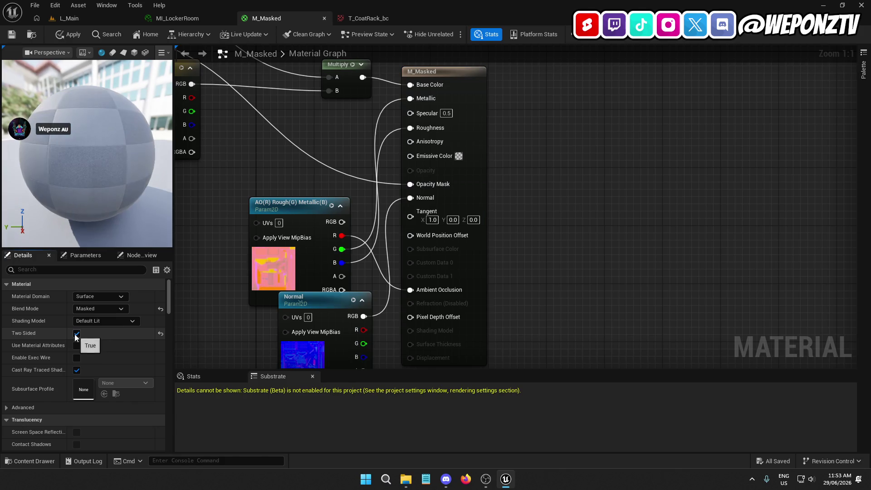
# Untick Two Sided, then apply and save the M_Masked material.
pyautogui.click(76, 334)
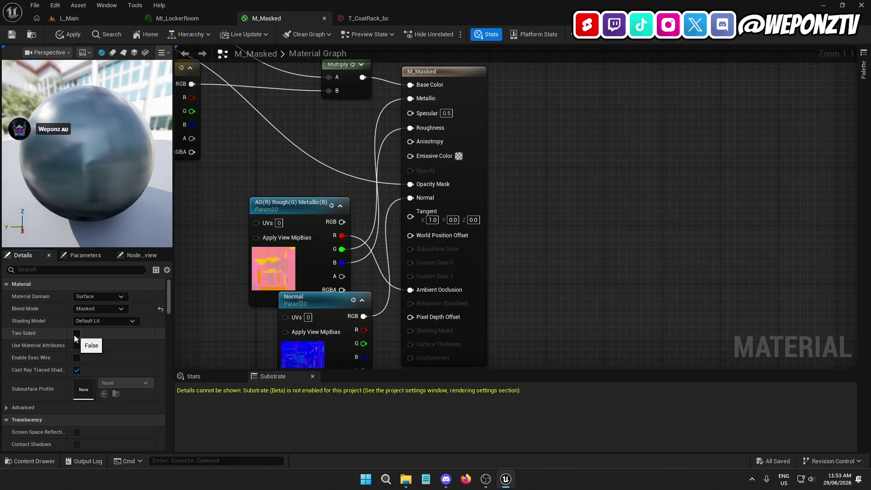
pyautogui.click(57, 36)
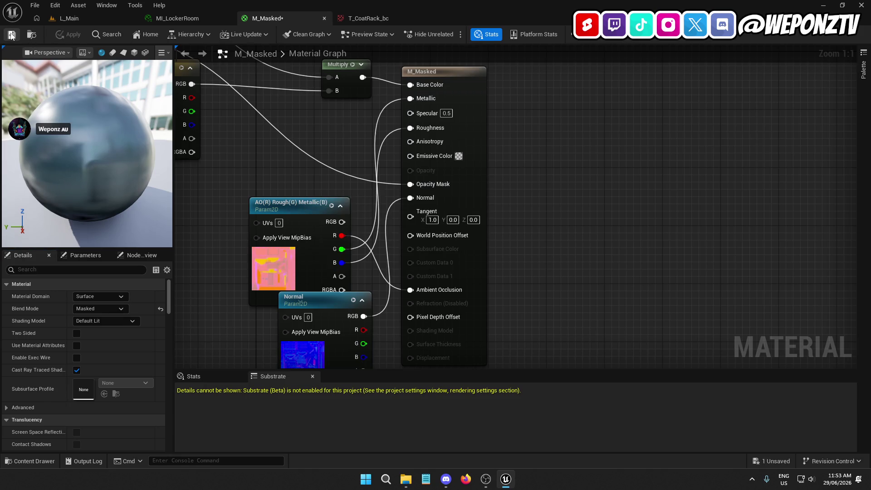
pyautogui.click(11, 35)
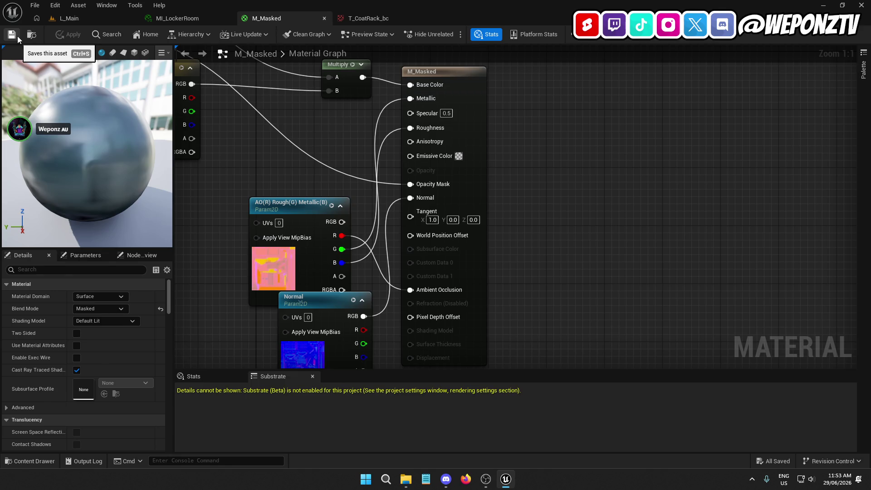
# Search for a 'slab' node without adding it, view T_CoatRack_bc, and close Unreal Editor.
pyautogui.rightClick(531, 103)
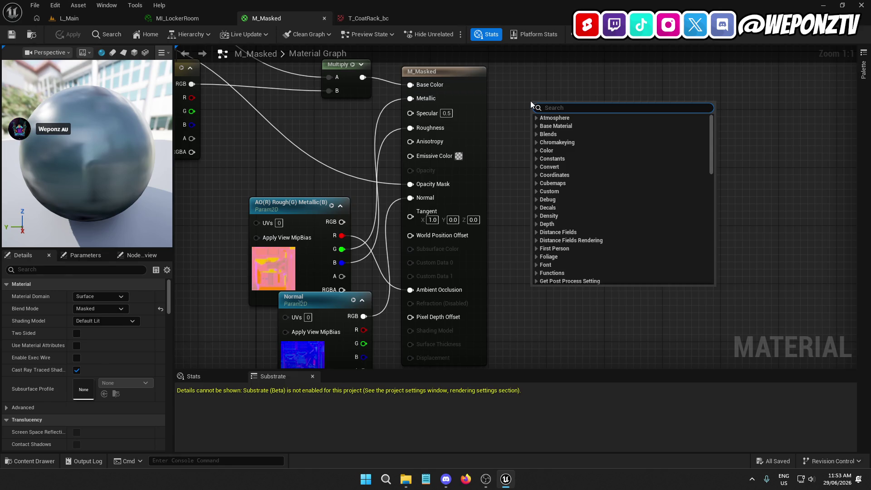
pyautogui.write('slab')
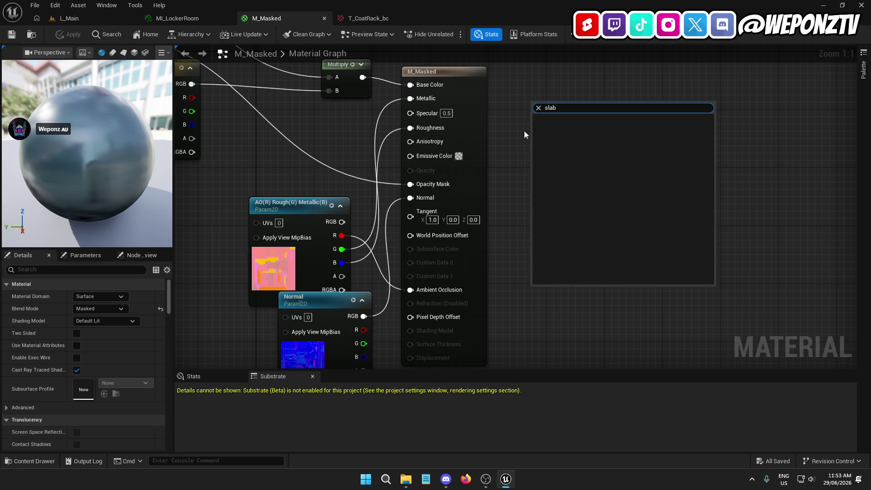
pyautogui.rightClick(509, 159)
pyautogui.write('sl')
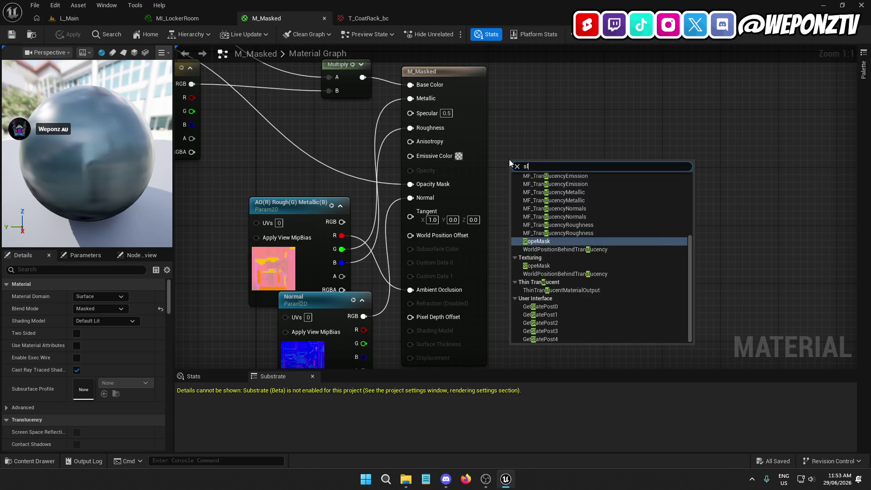
pyautogui.write('ab')
pyautogui.press('BackSpace')
pyautogui.press('BackSpace')
pyautogui.press('BackSpace')
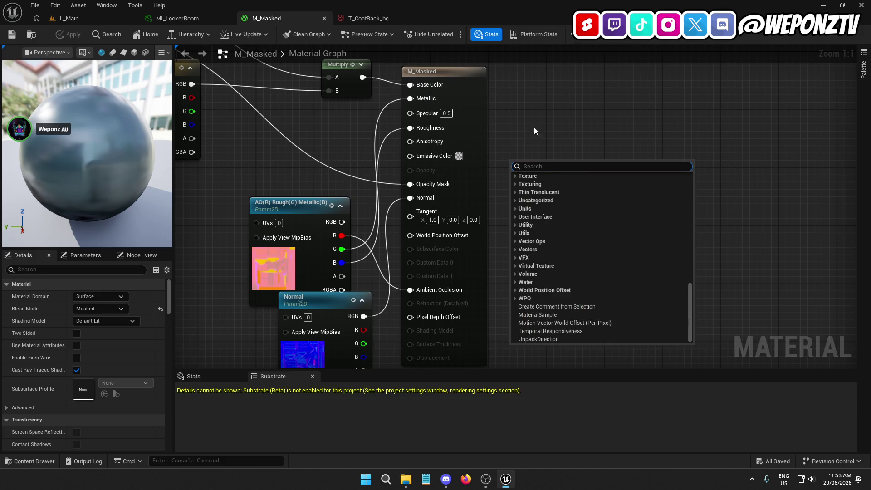
pyautogui.moveTo(544, 114)
pyautogui.mouseDown()
pyautogui.moveTo(537, 112)
pyautogui.moveTo(523, 173)
pyautogui.mouseUp()
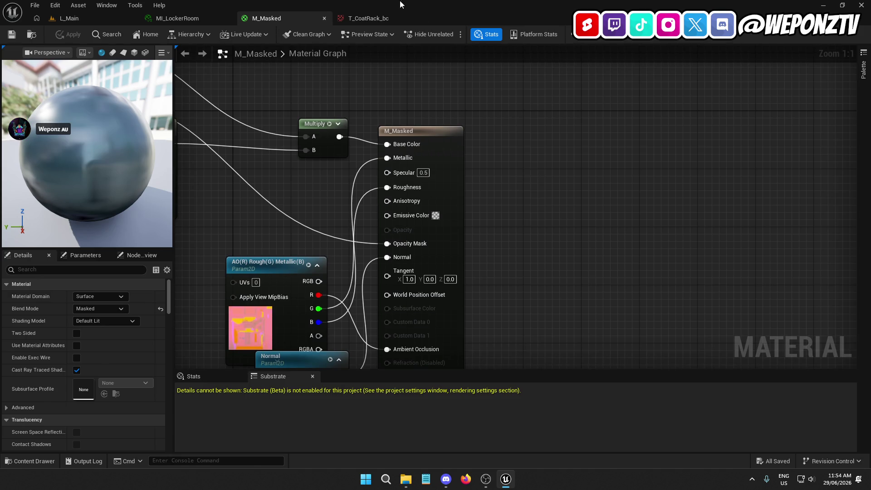
pyautogui.click(381, 20)
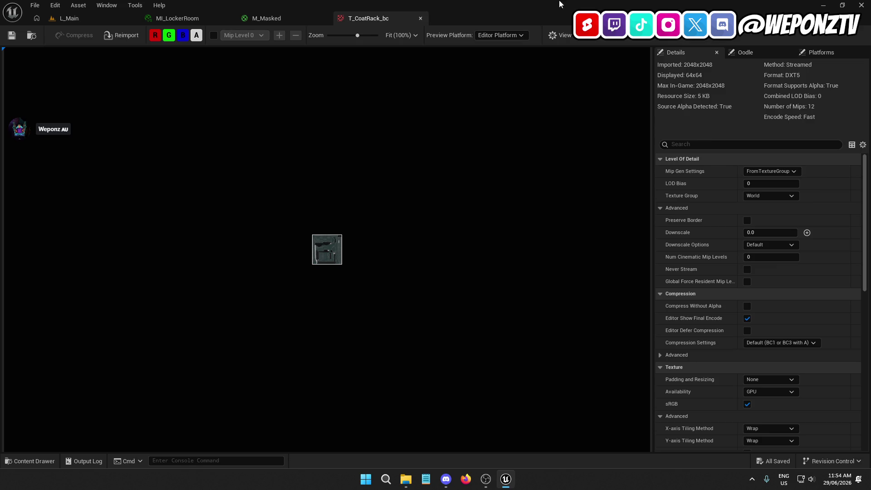
pyautogui.click(861, 5)
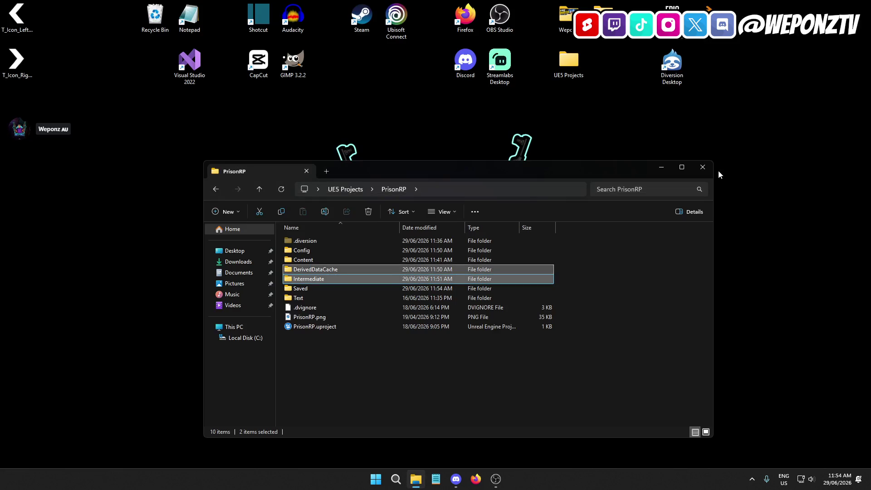
# In UE5 Projects, archive the PrisonRP folder as PrisonRP.zip in ZIP format with WinRAR.
pyautogui.click(702, 167)
pyautogui.doubleClick(569, 61)
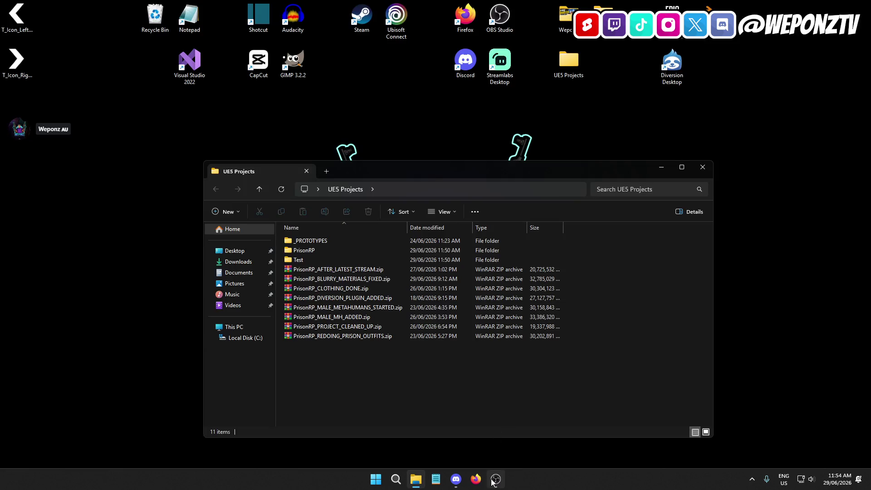
pyautogui.click(318, 258)
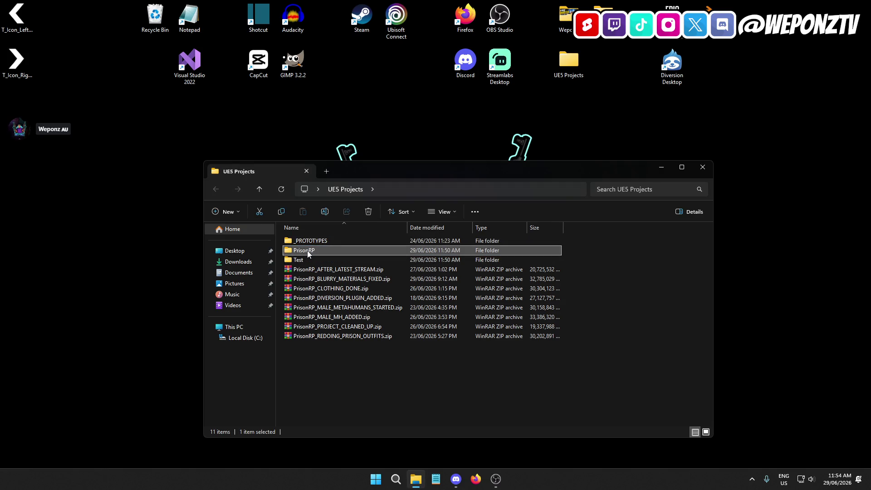
pyautogui.rightClick(308, 252)
pyautogui.moveTo(416, 142)
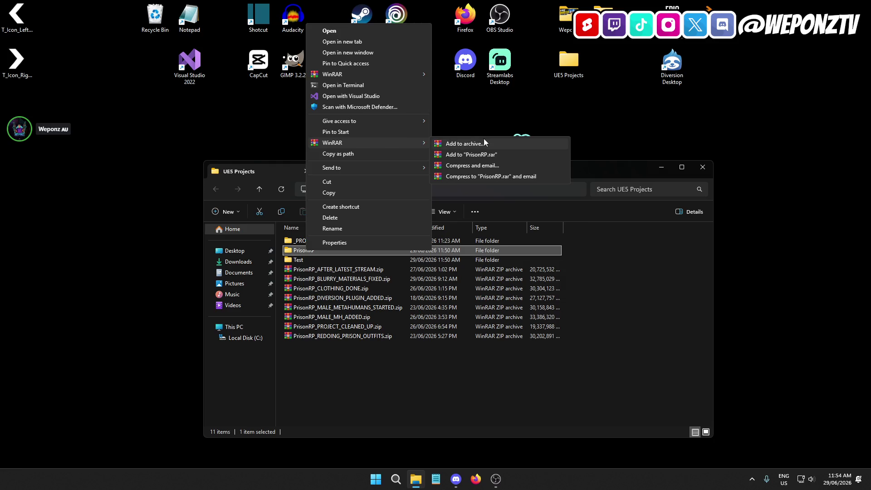
pyautogui.click(476, 143)
pyautogui.click(398, 238)
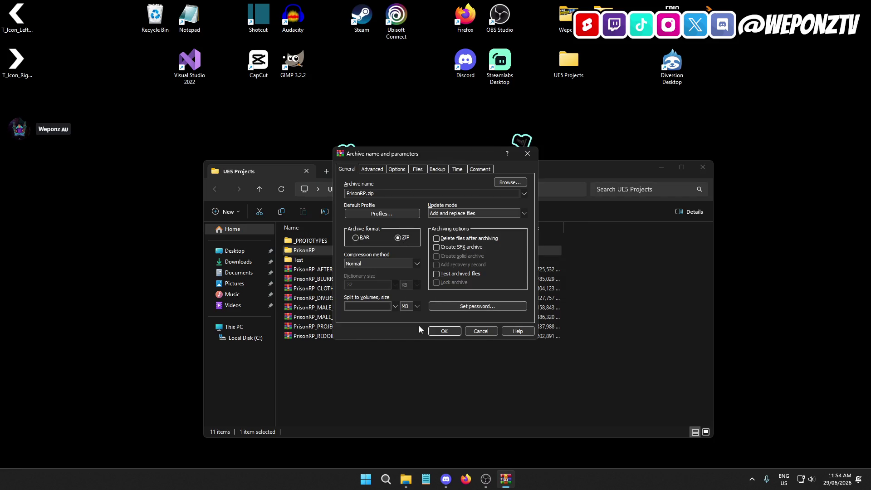
pyautogui.click(444, 331)
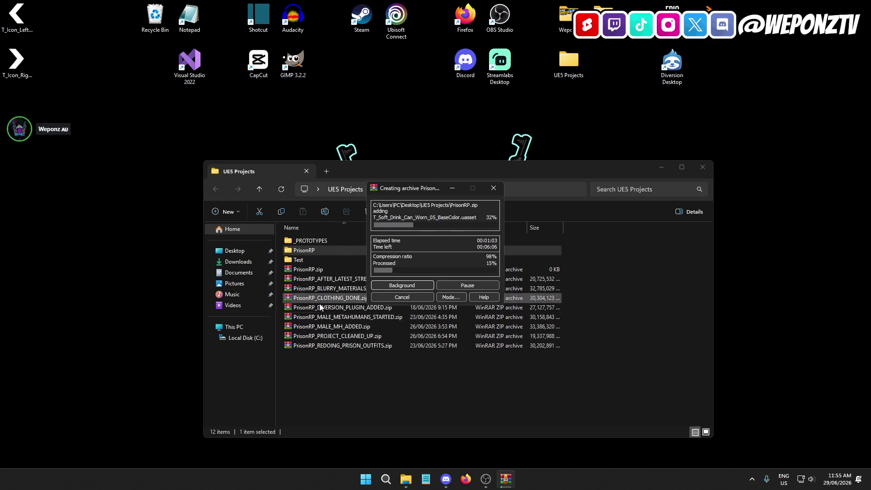
# Return to the UE5 Projects folder and check the sizes of earlier backup ZIPs.
pyautogui.click(332, 278)
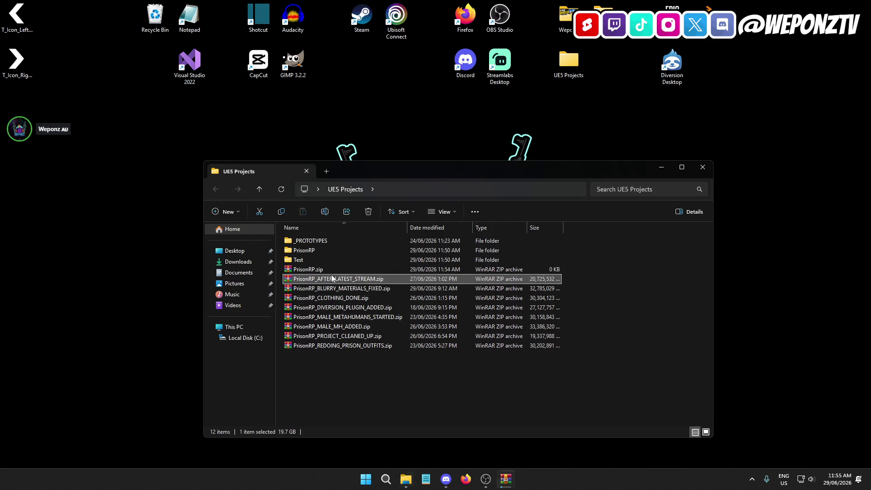
pyautogui.click(405, 308)
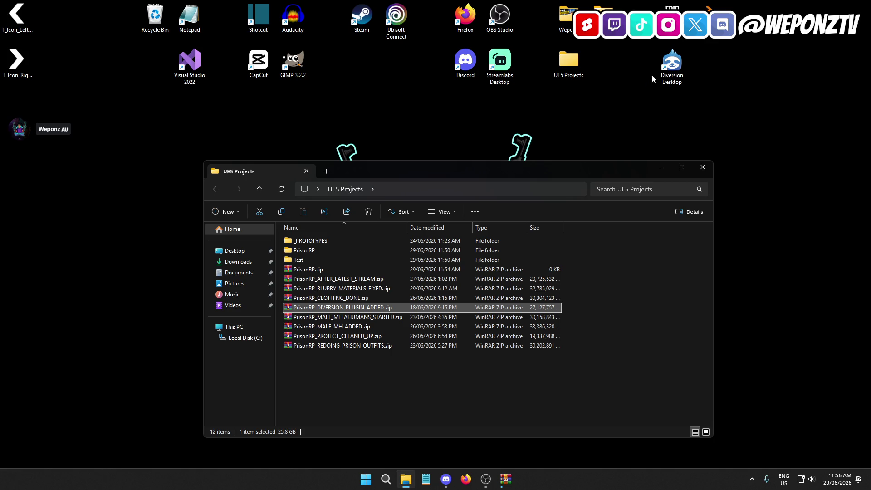
# Launch Diversion Desktop, then return to WinRAR's PrisonRP.zip progress.
pyautogui.click(675, 64)
pyautogui.doubleClick(675, 64)
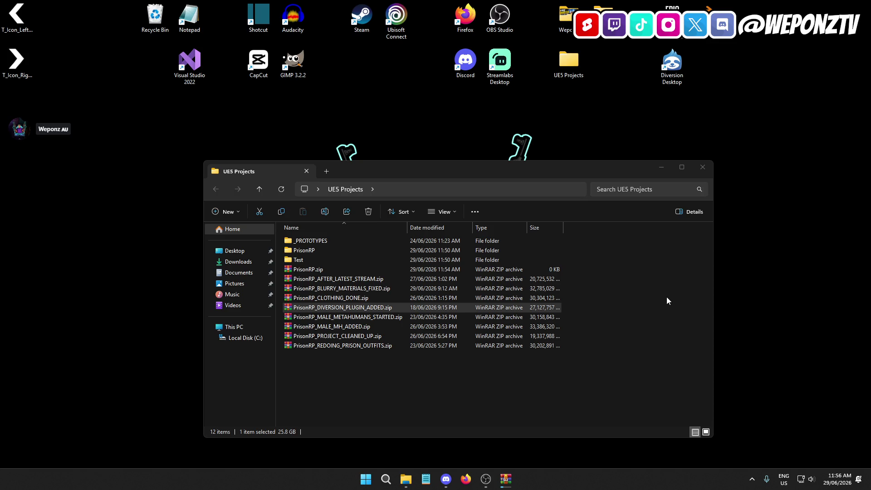
pyautogui.click(506, 480)
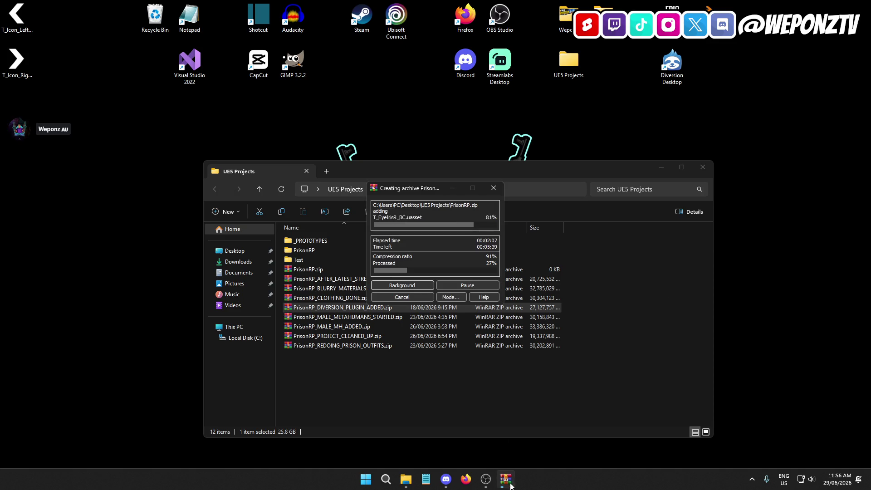